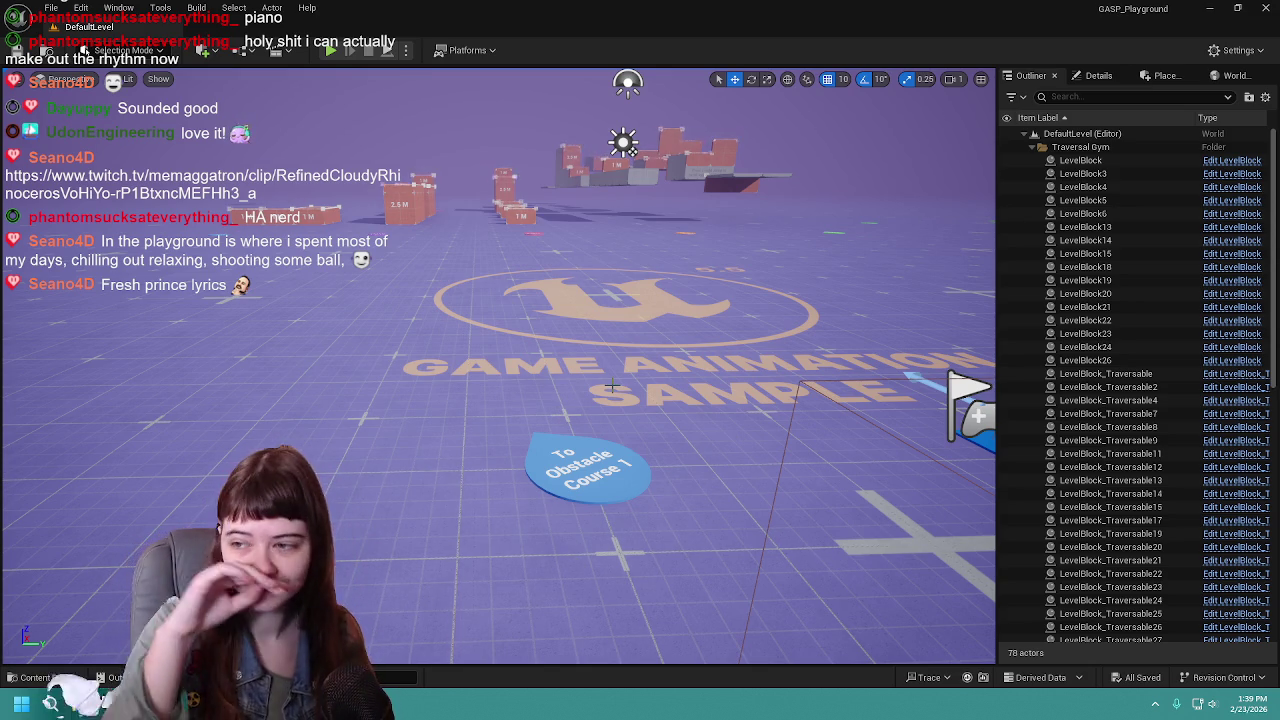
Fly the camera toward the logo and kiosks, then select the MetaHumans folder in the Content Drawer.
mouse_move(612, 385)
mouse_down()
mouse_move(684, 325)
mouse_move(684, 365)
mouse_move(684, 328)
mouse_move(668, 336)
mouse_up()
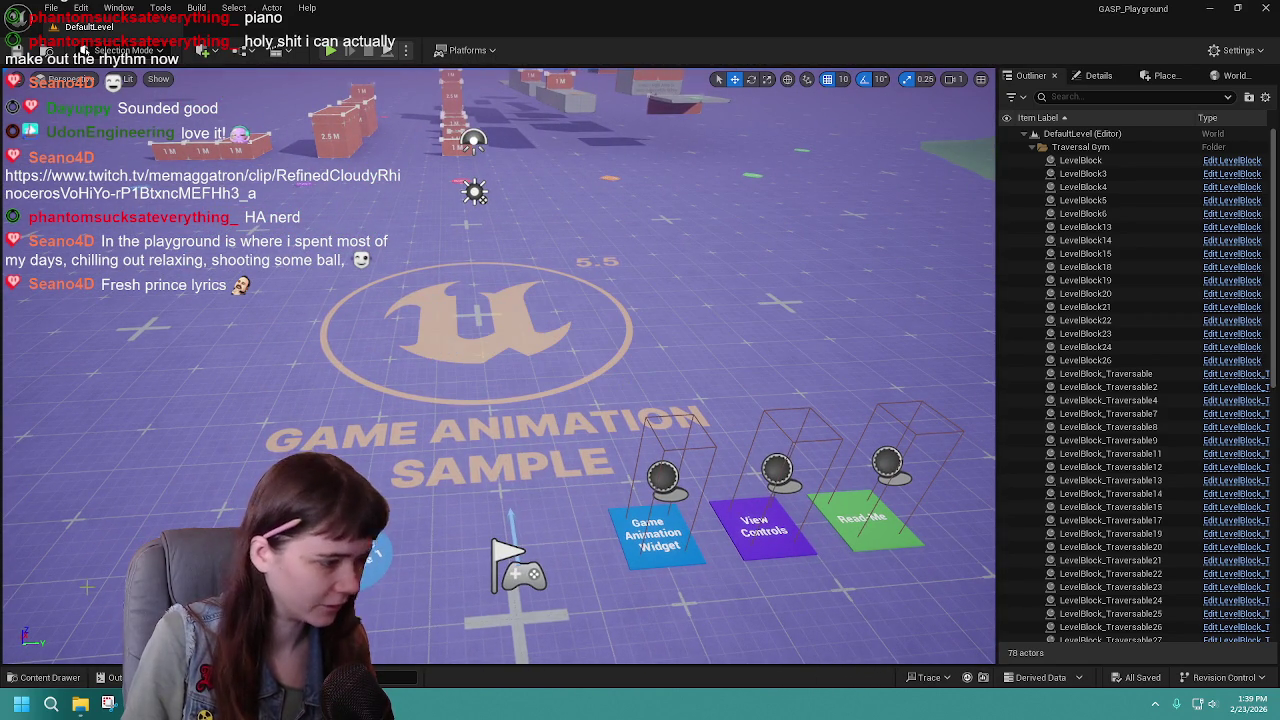
click(50, 677)
click(492, 630)
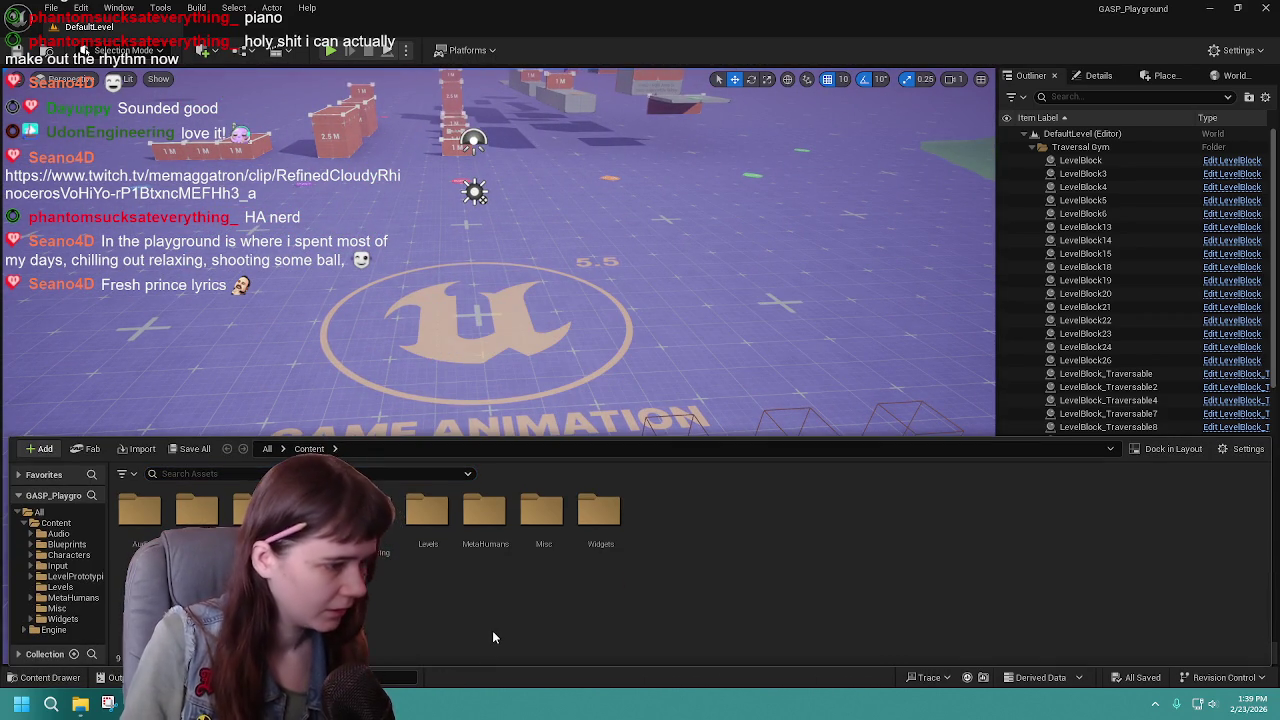
Dismiss the MetaHumans folder options without choosing anything and minimize the GASP_Playground editor.
right_click(470, 543)
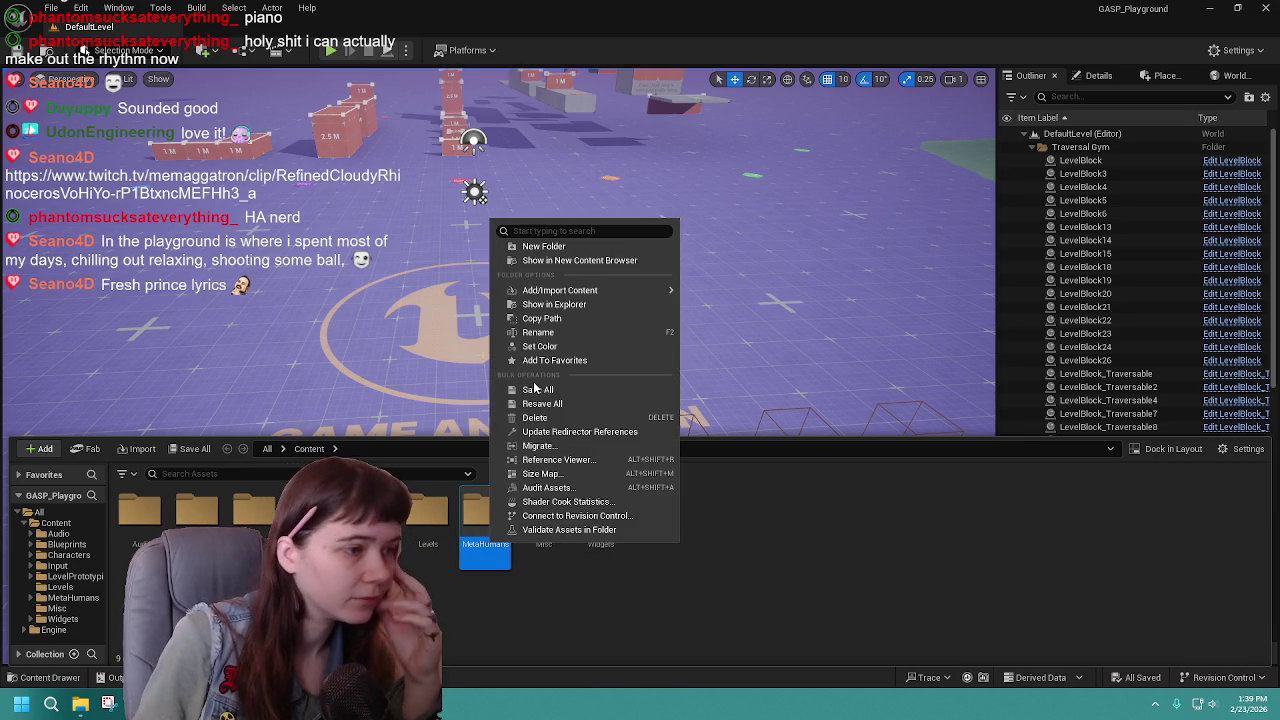
key(Escape)
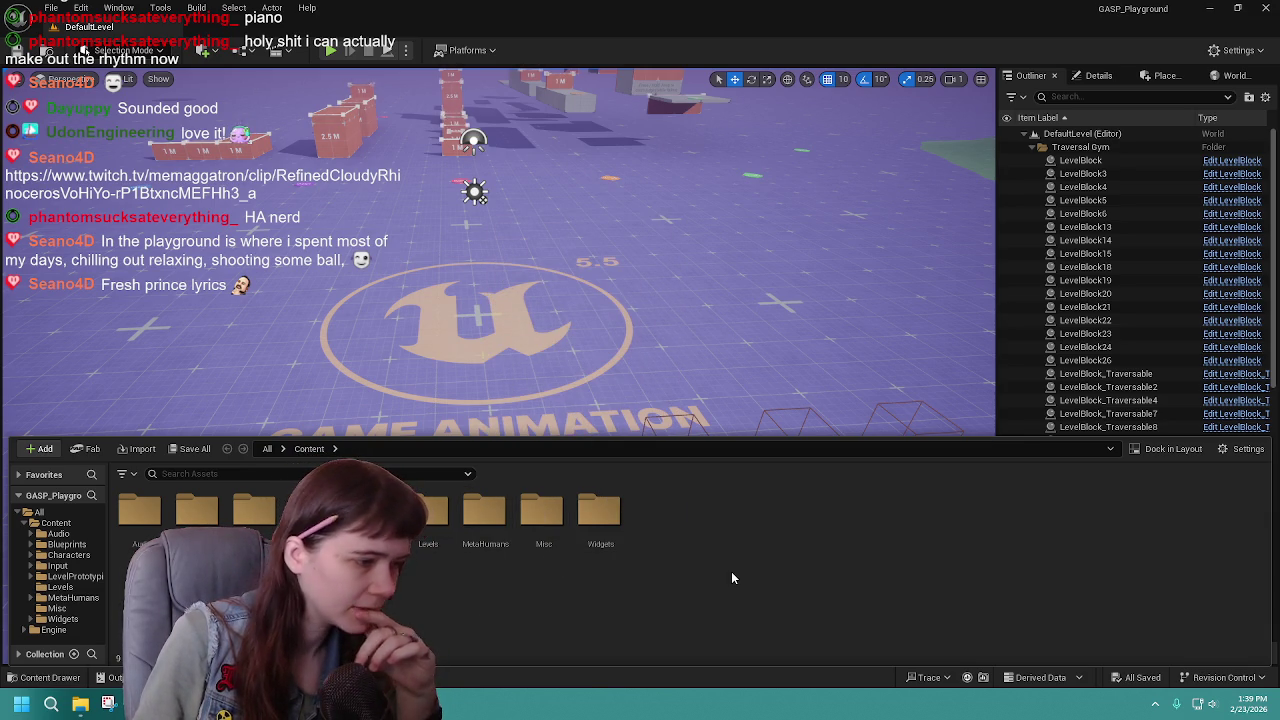
click(1209, 8)
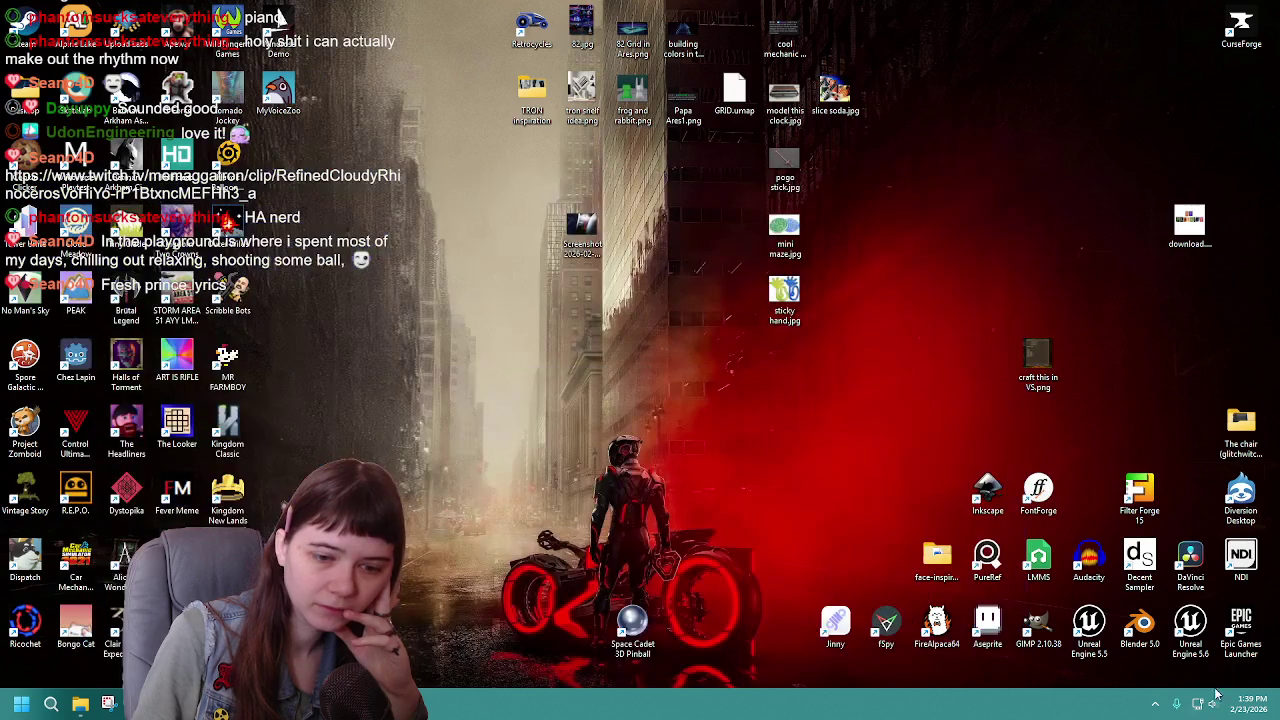
Launch Unreal Engine 5.6 and open the TestEnviro project from the Project Browser.
double_click(1186, 628)
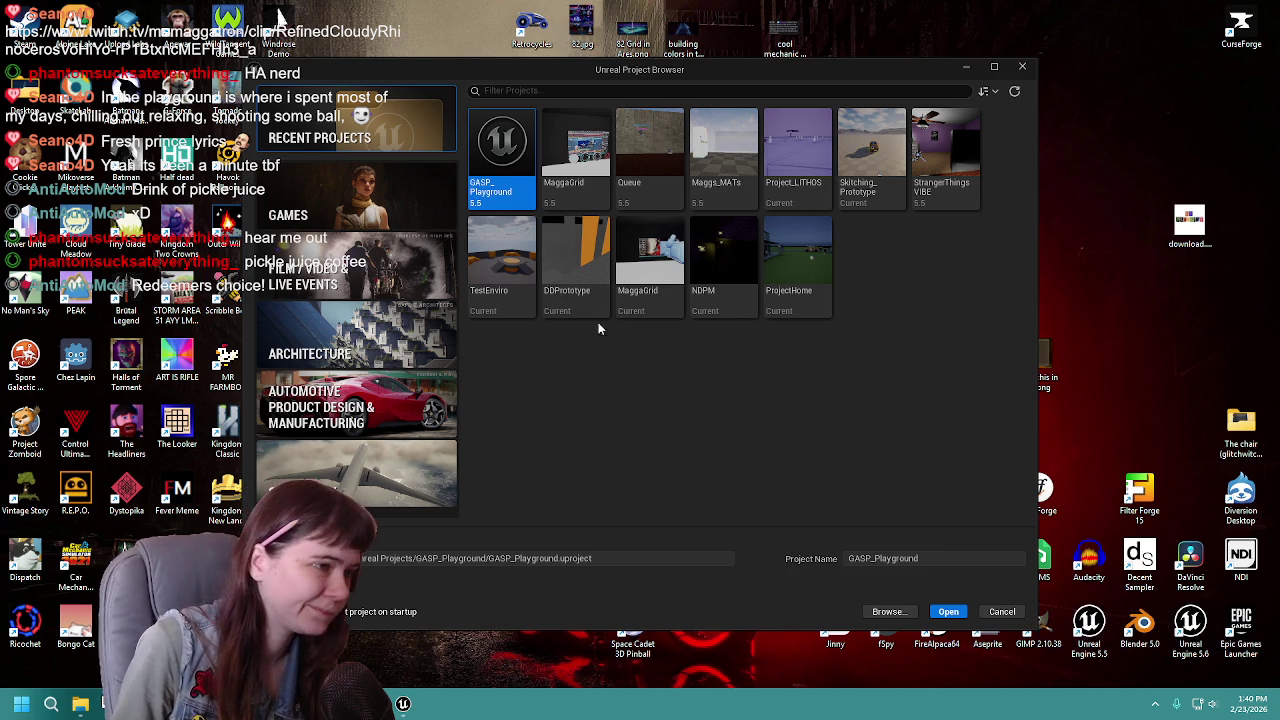
double_click(489, 295)
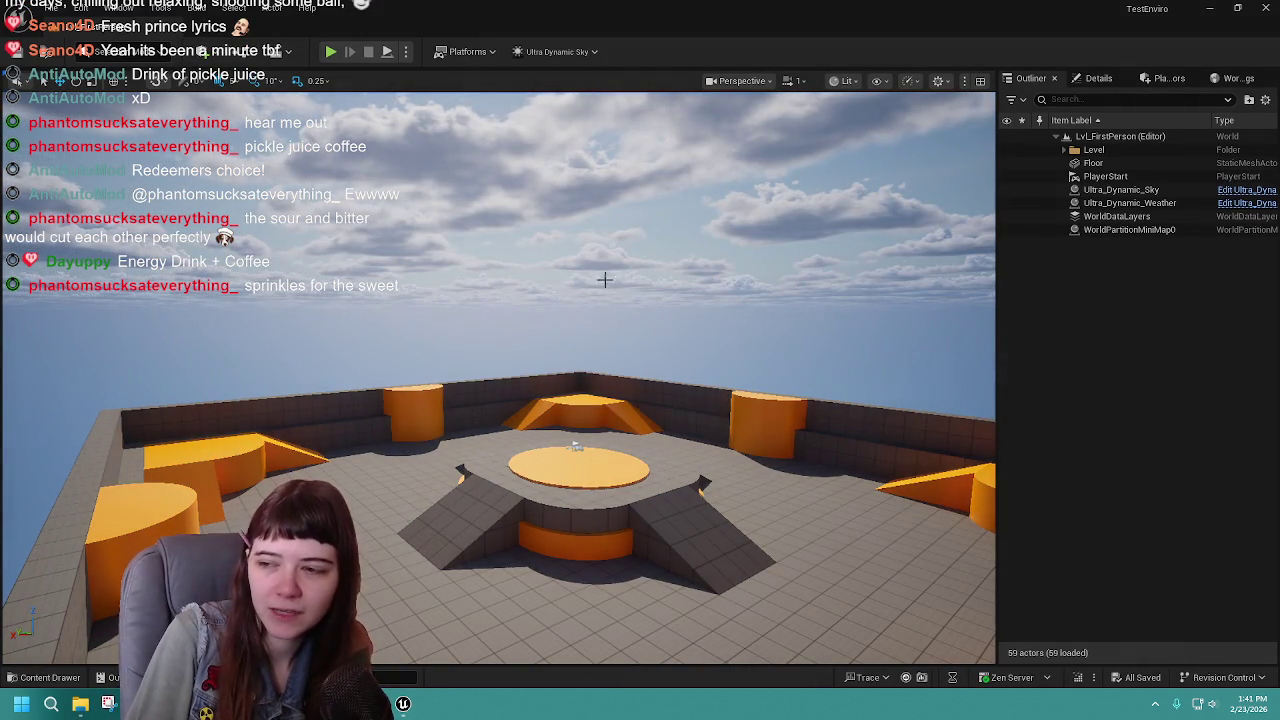
Pitch the camera down over the arena and show TestEnviro's colour-coded Content folders.
mouse_move(663, 433)
mouse_down()
mouse_move(660, 470)
mouse_move(646, 398)
mouse_up()
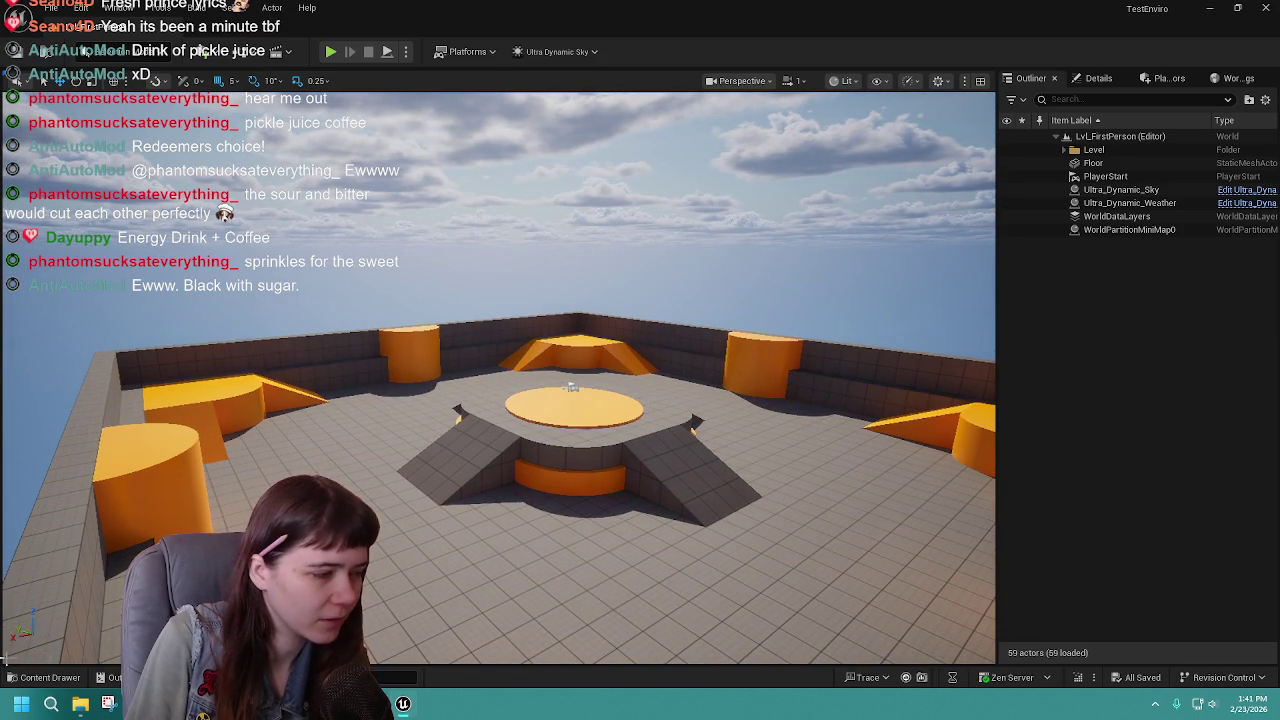
click(42, 678)
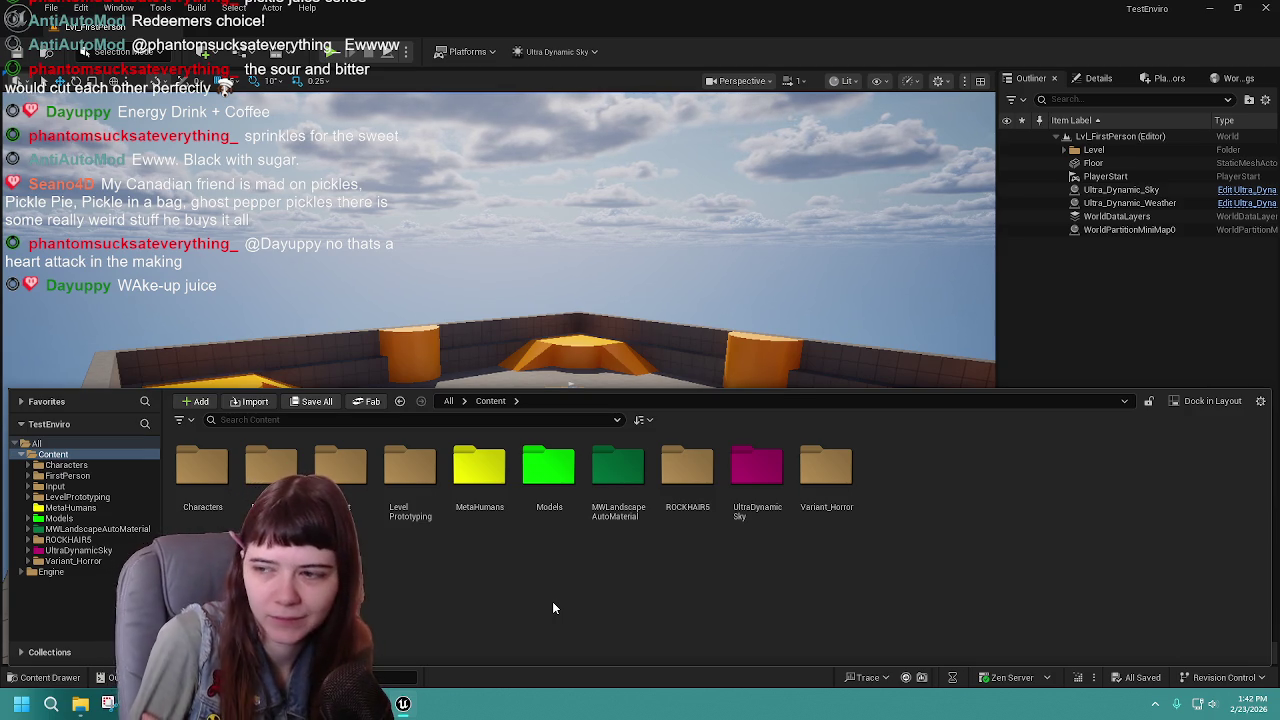
Open the yellow MetaHumans folder, return to Content, and minimize the TestEnviro editor.
click(480, 480)
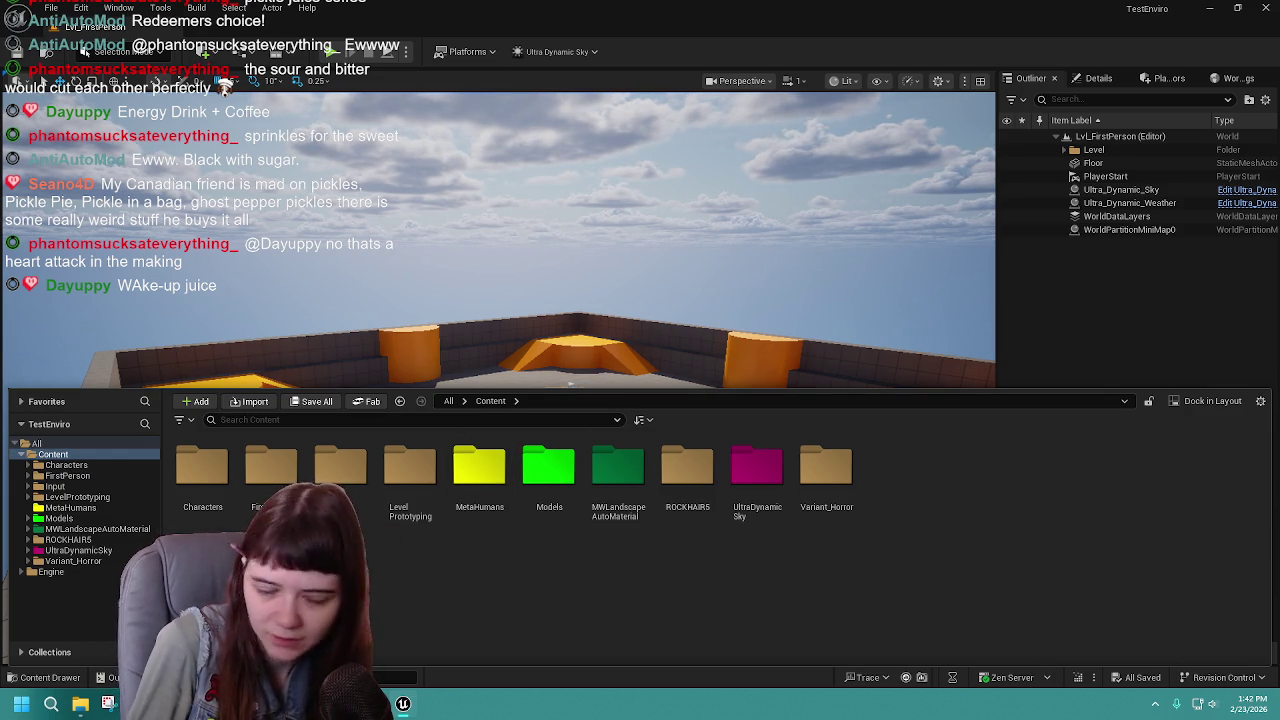
double_click(479, 470)
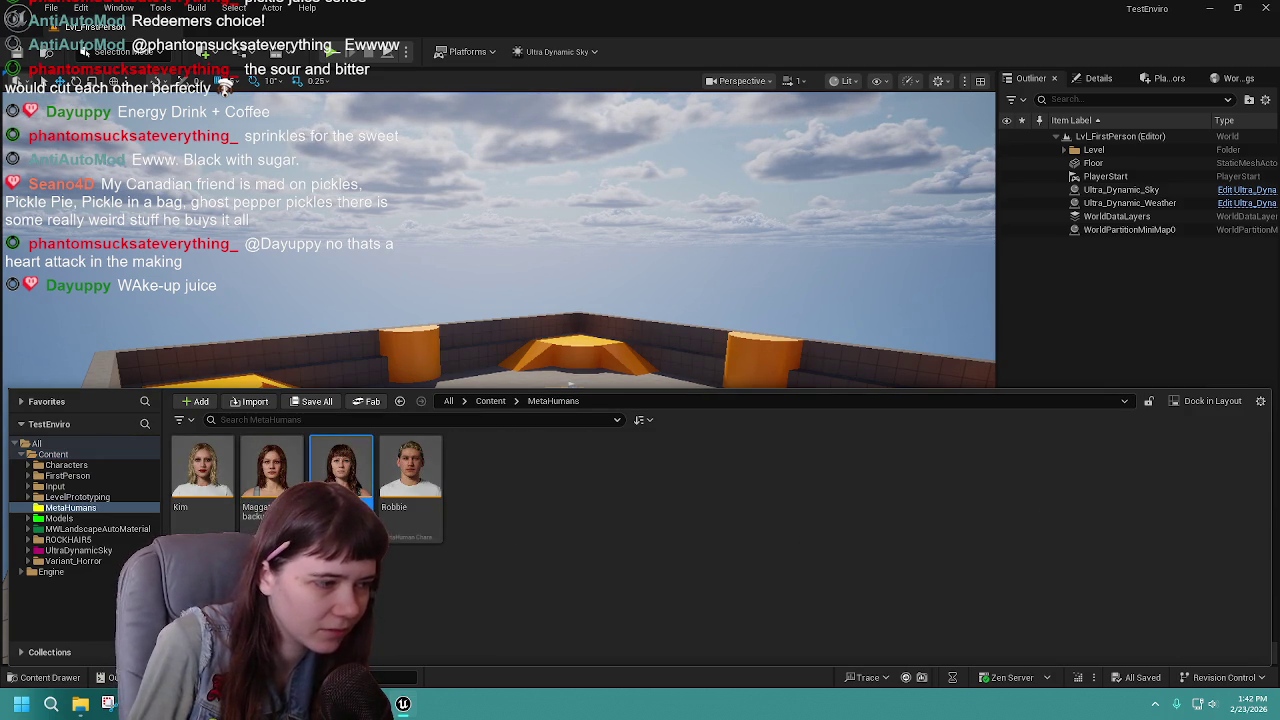
click(491, 403)
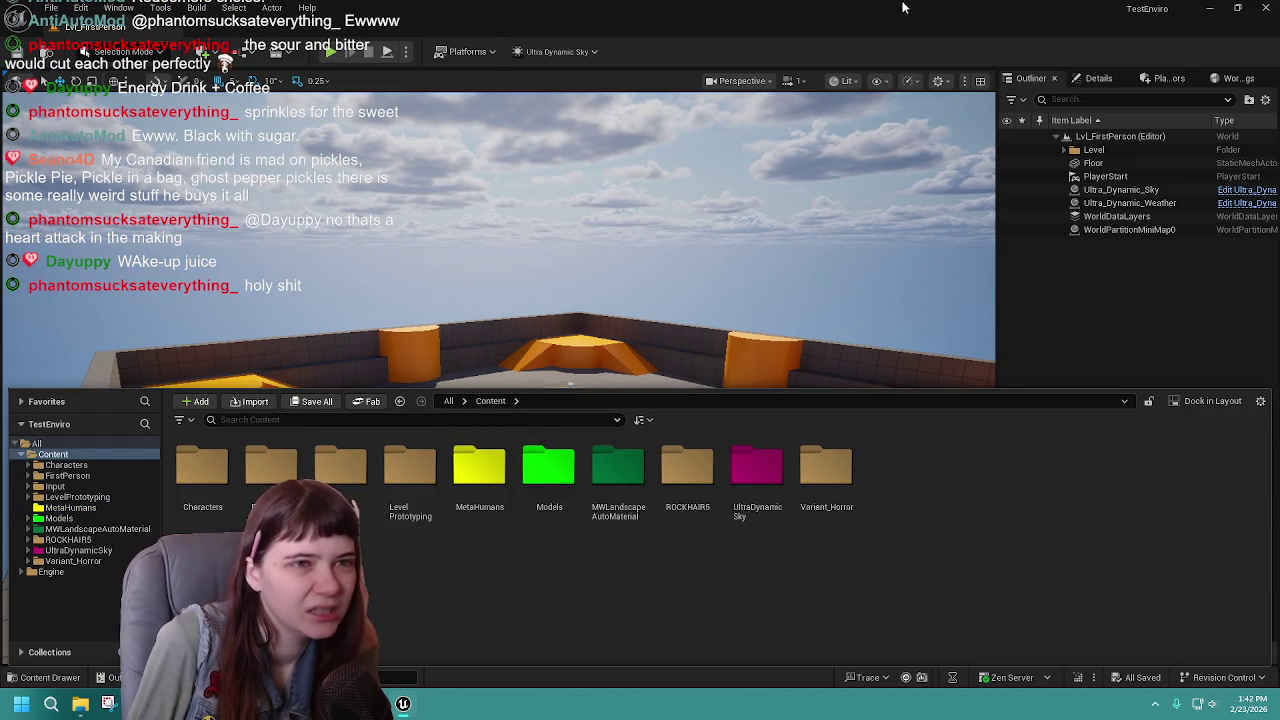
click(1209, 8)
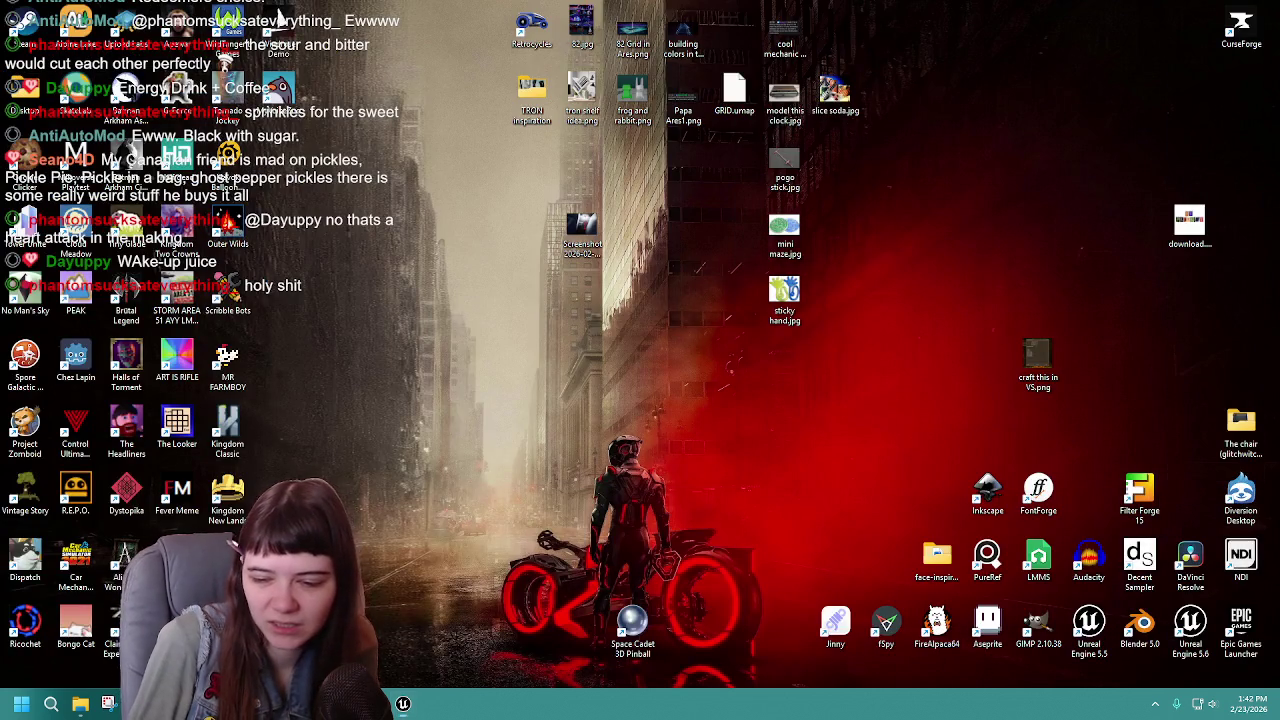
Colour the GASP_Playground MetaHumans folder yellow with red and green at 1.0.
click(403, 704)
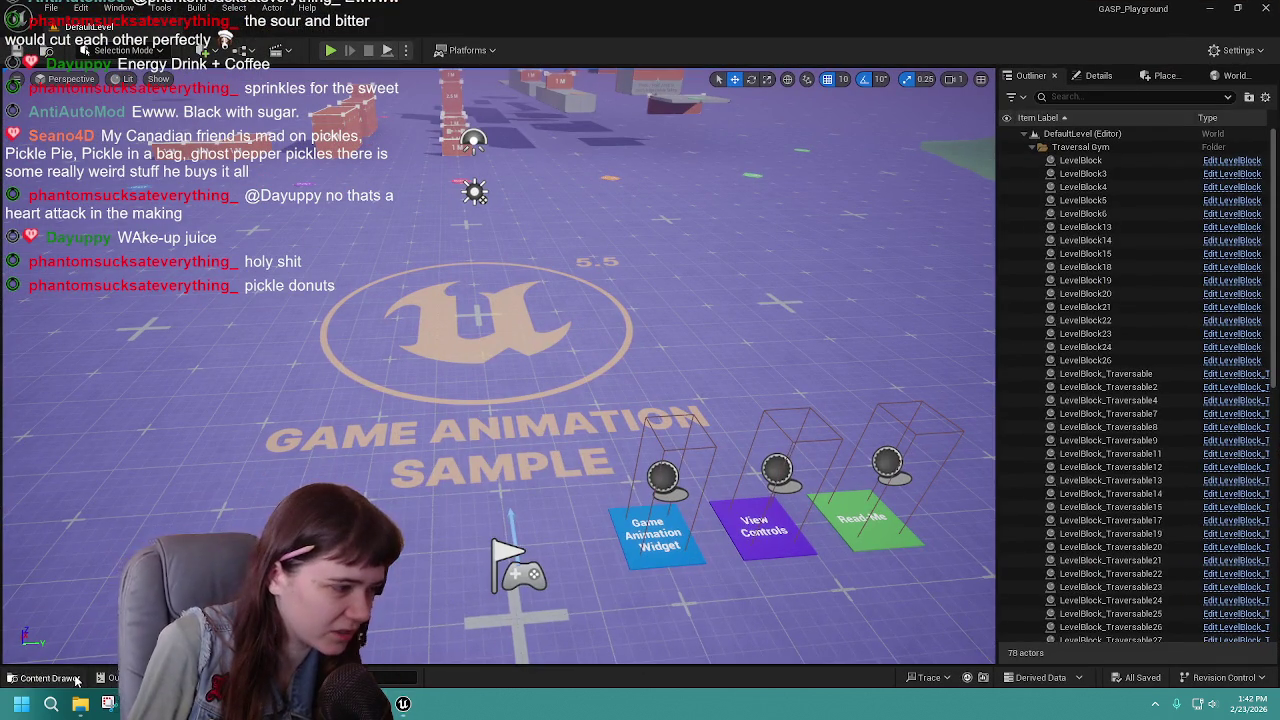
click(77, 681)
right_click(488, 535)
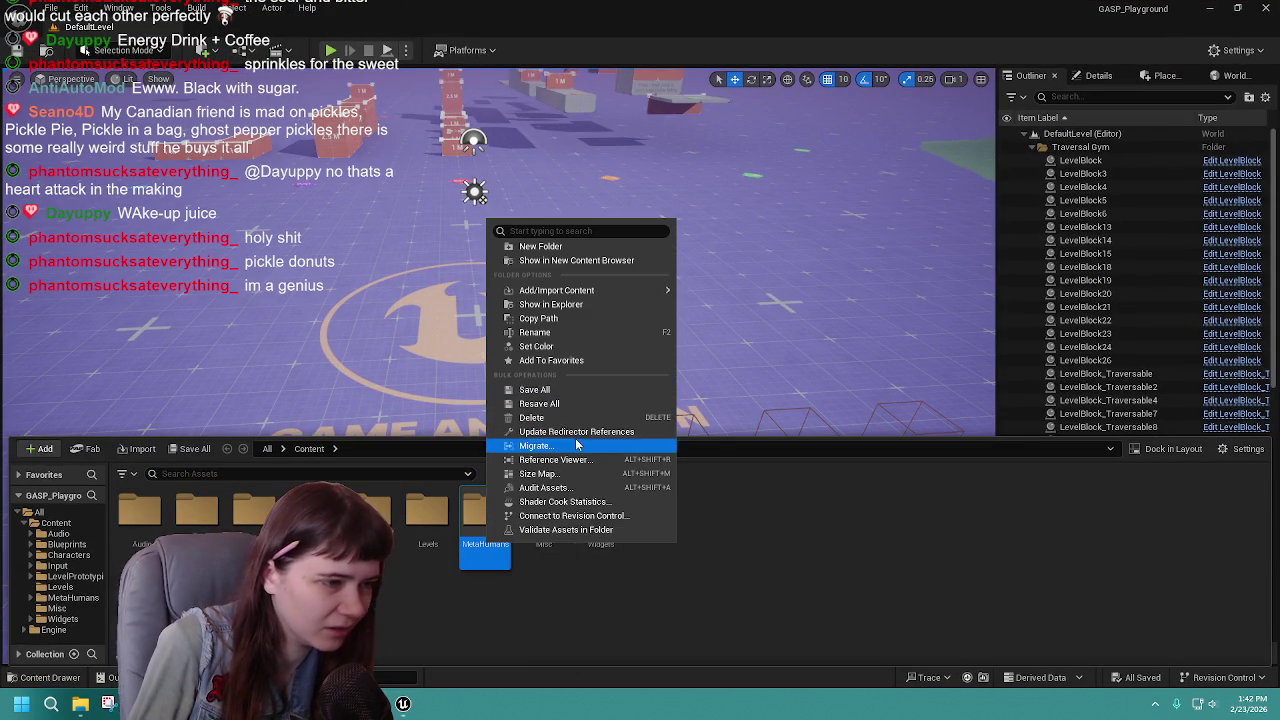
click(545, 346)
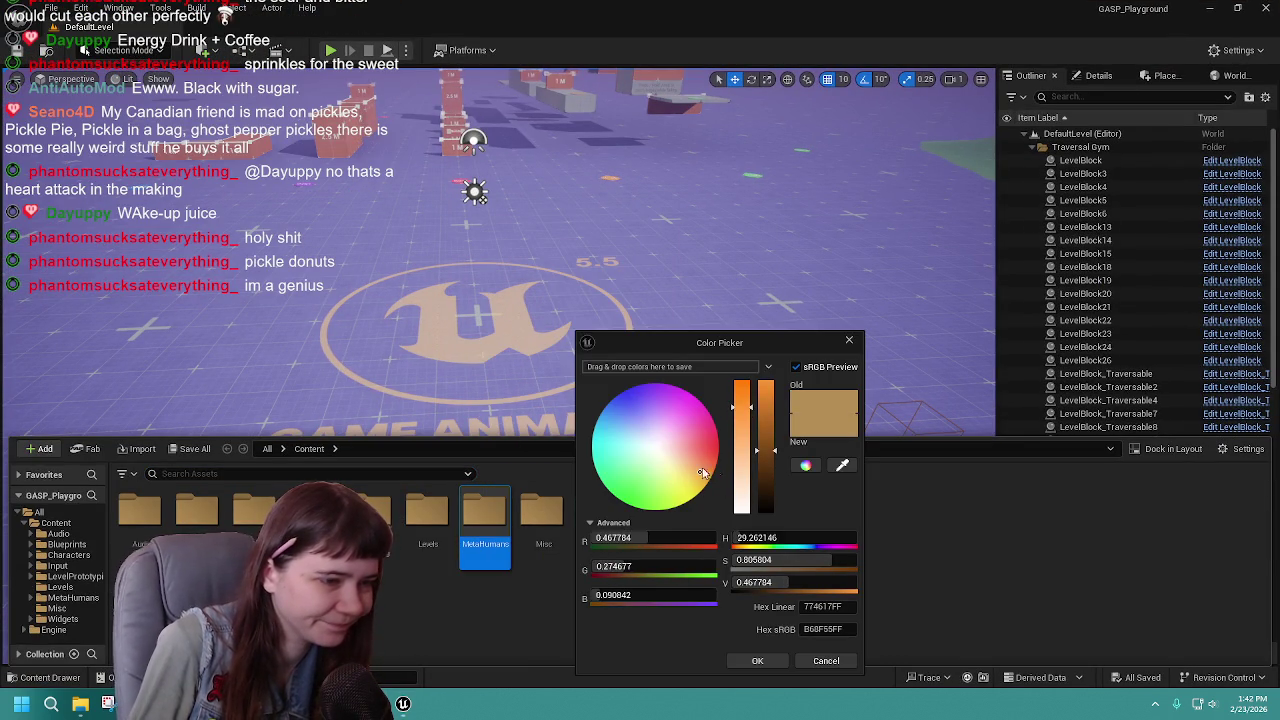
drag(650, 538, 716, 538)
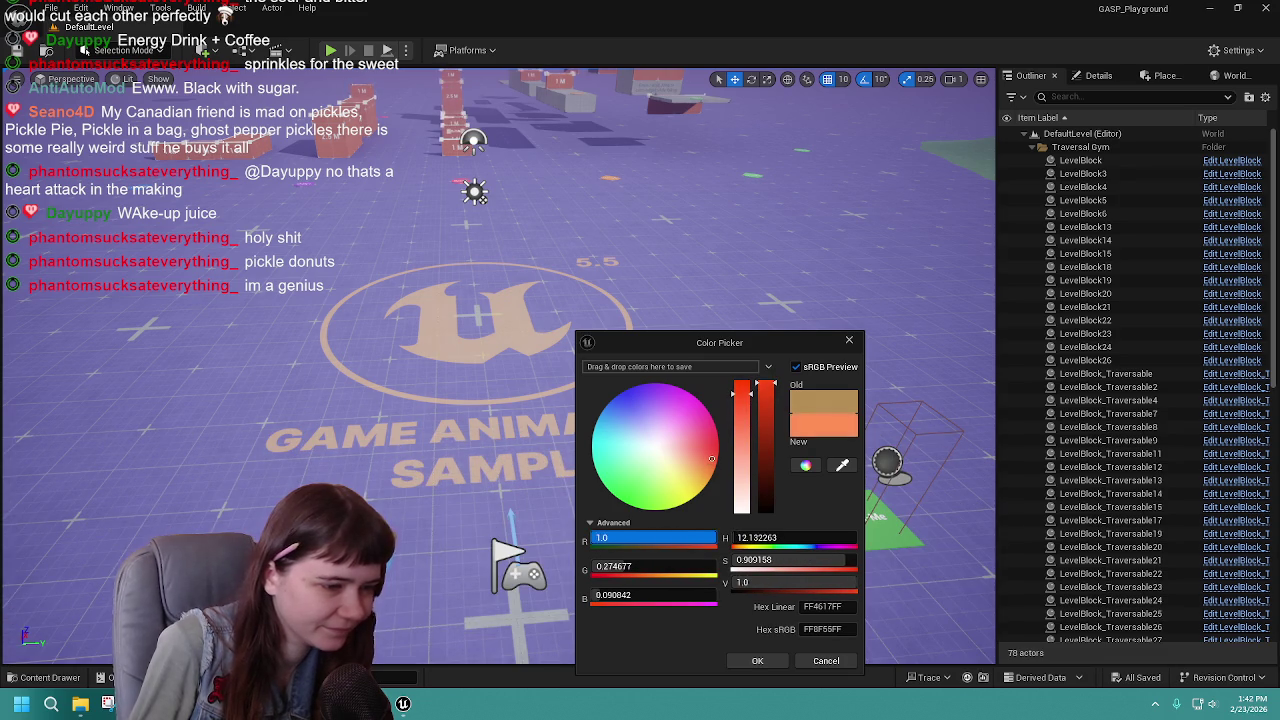
key(Tab)
text(0.477)
key(Return)
drag(651, 566, 716, 566)
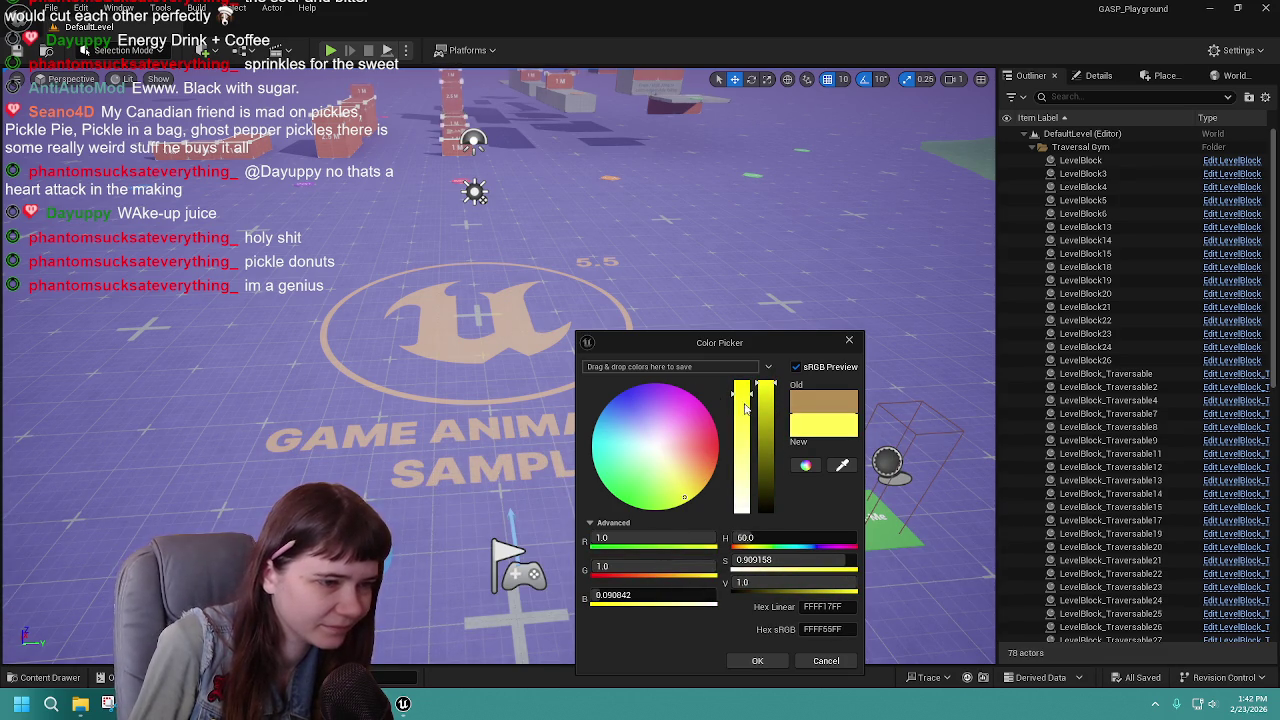
click(770, 661)
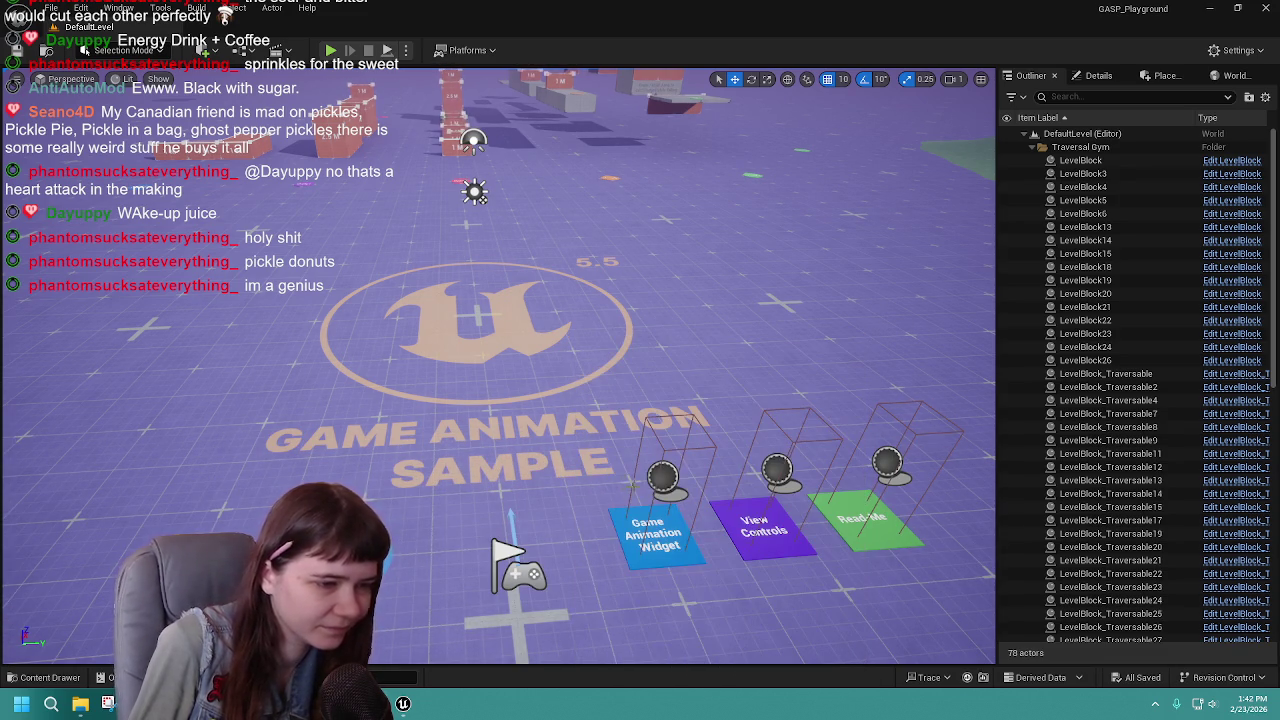
Create a new folder named Meshes in the Content folder.
click(25, 677)
click(565, 609)
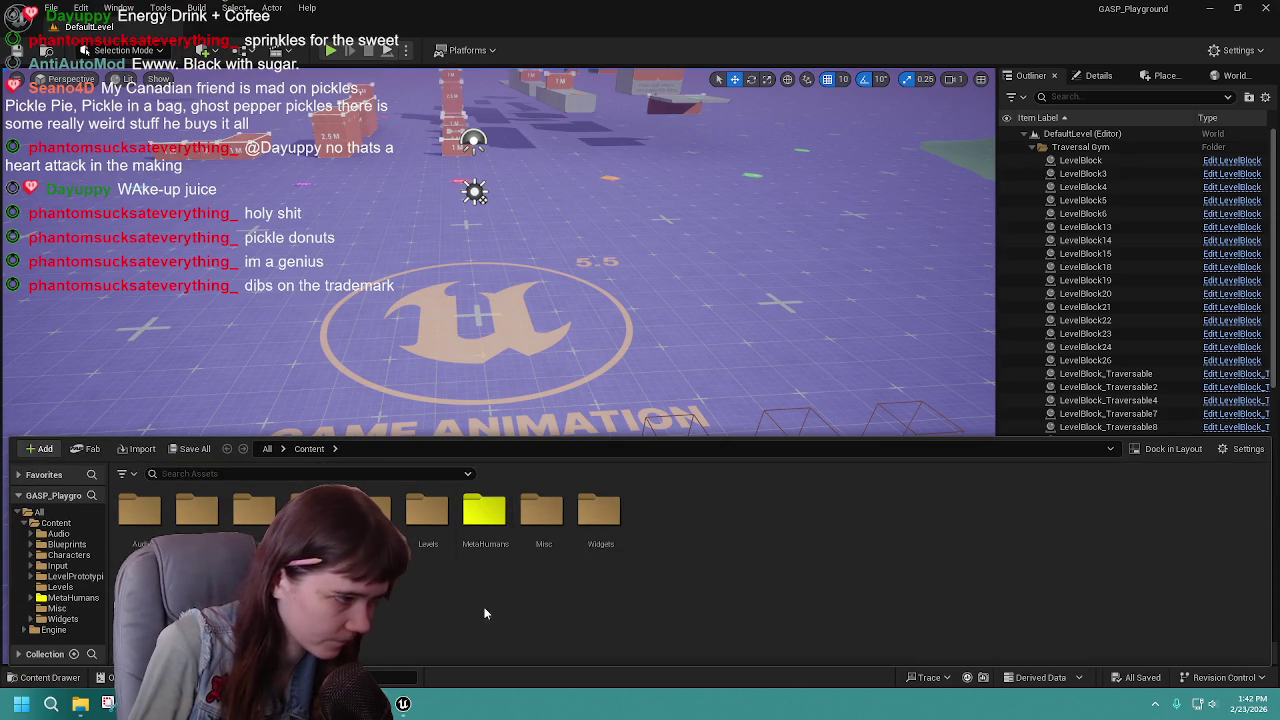
right_click(677, 525)
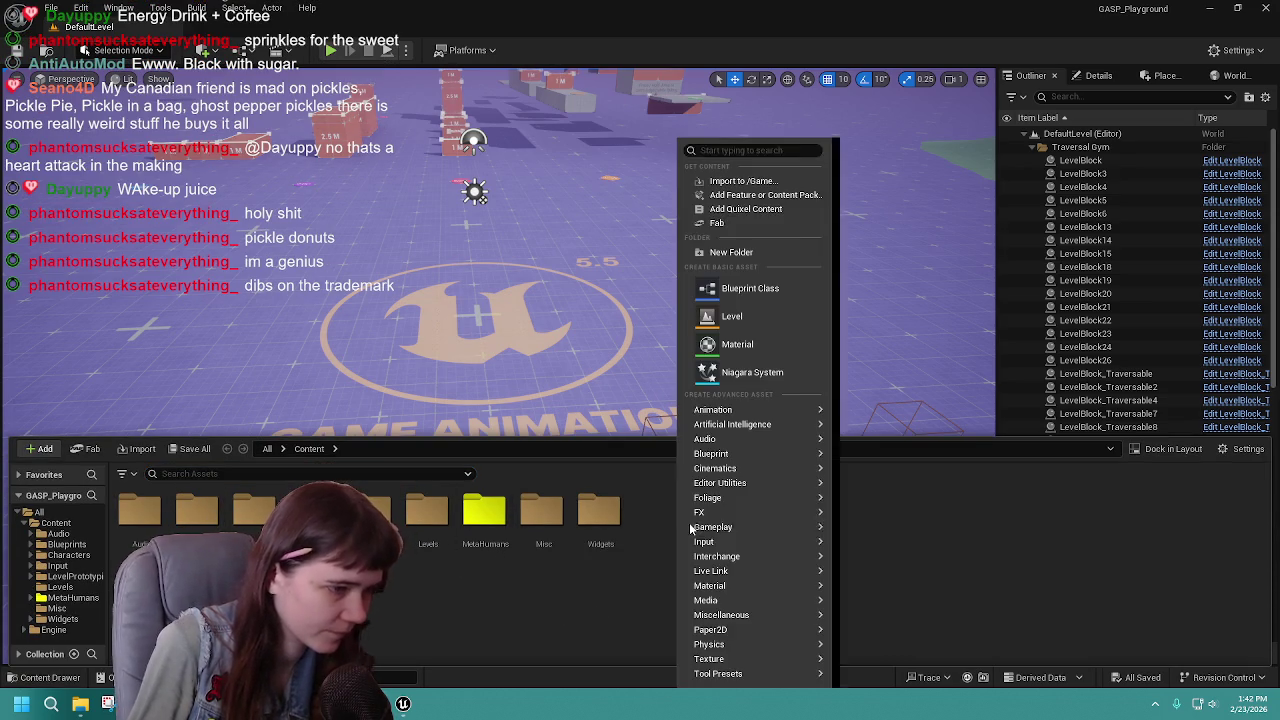
click(765, 250)
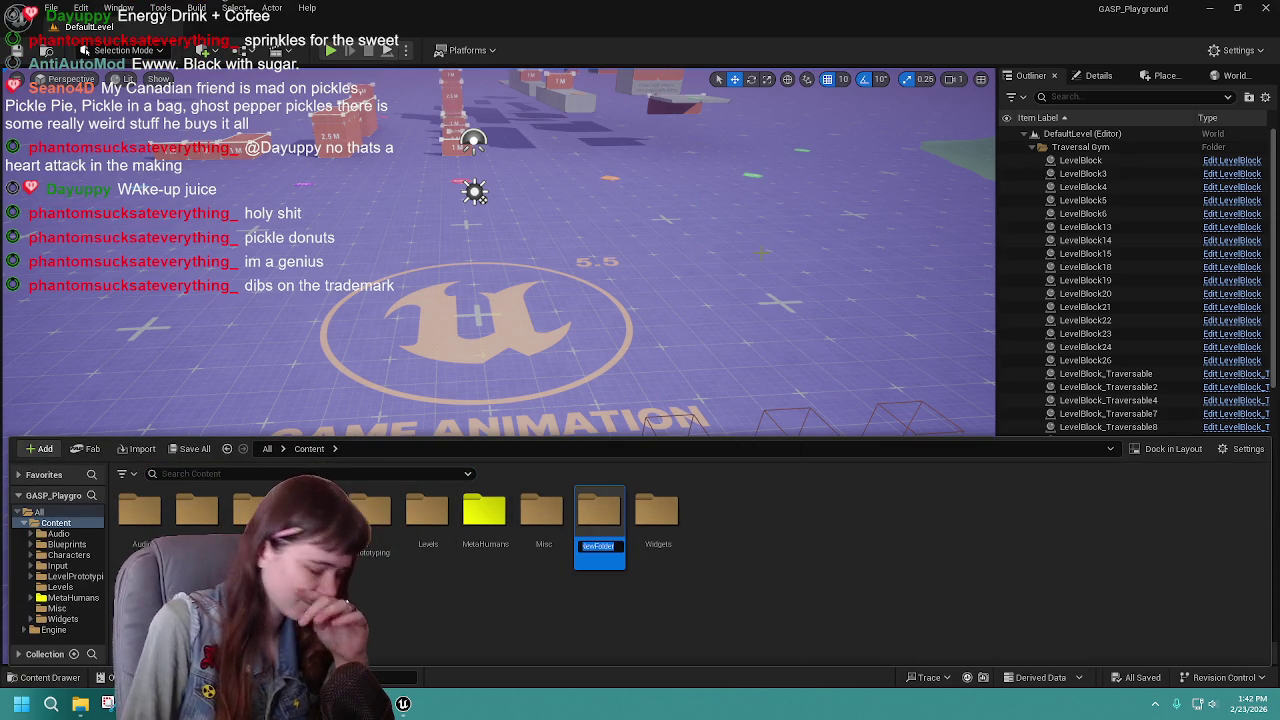
text(Meshes)
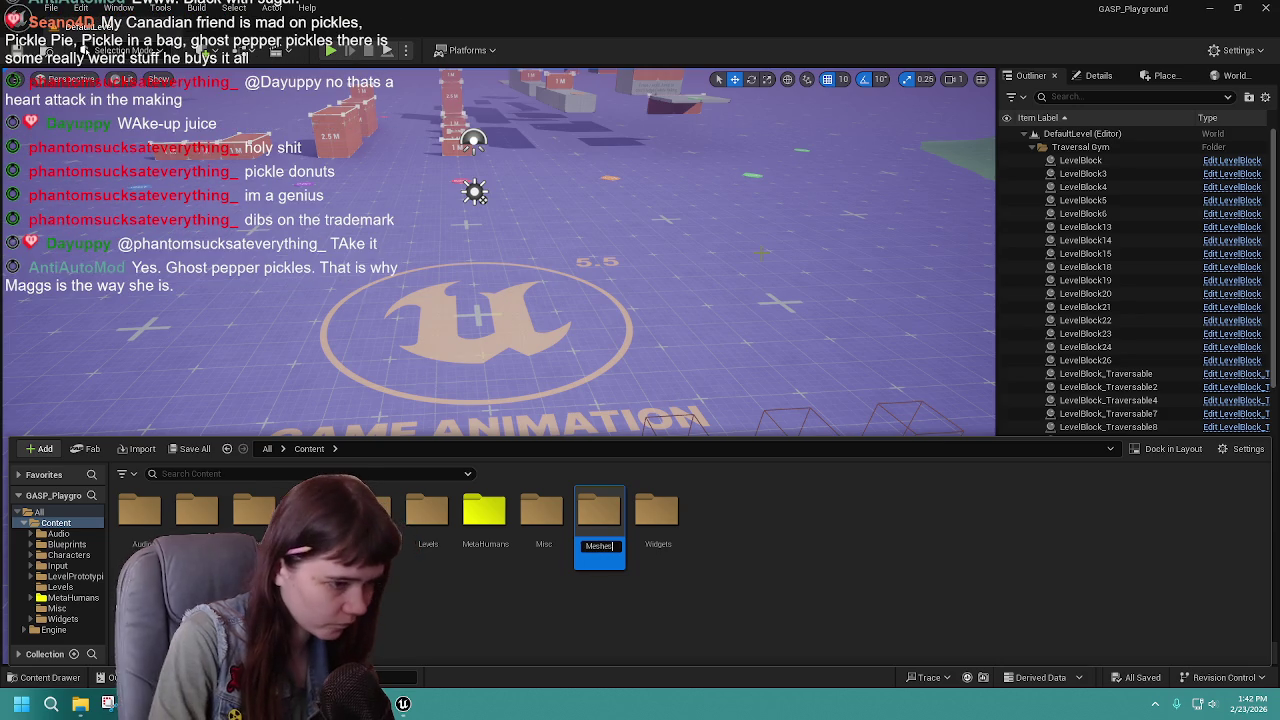
key(Return)
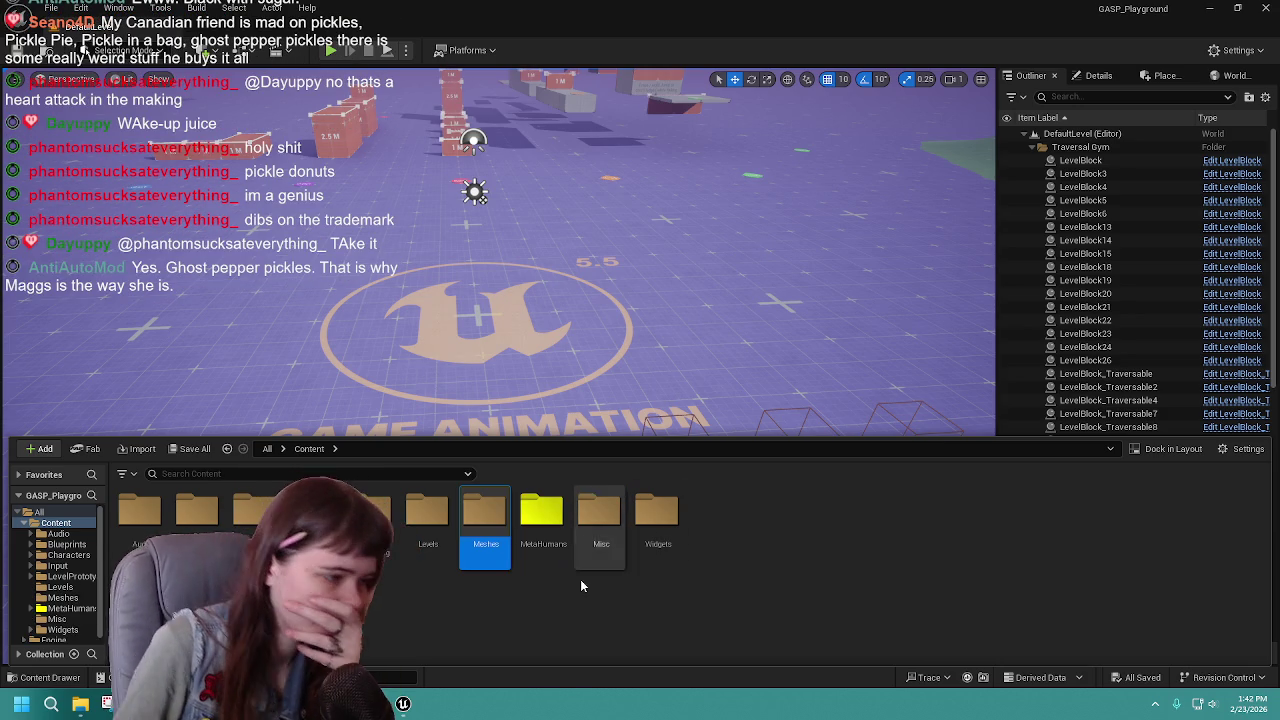
right_click(485, 525)
Give the Meshes folder a bright green custom colour with red set to 1.
mouse_move(546, 352)
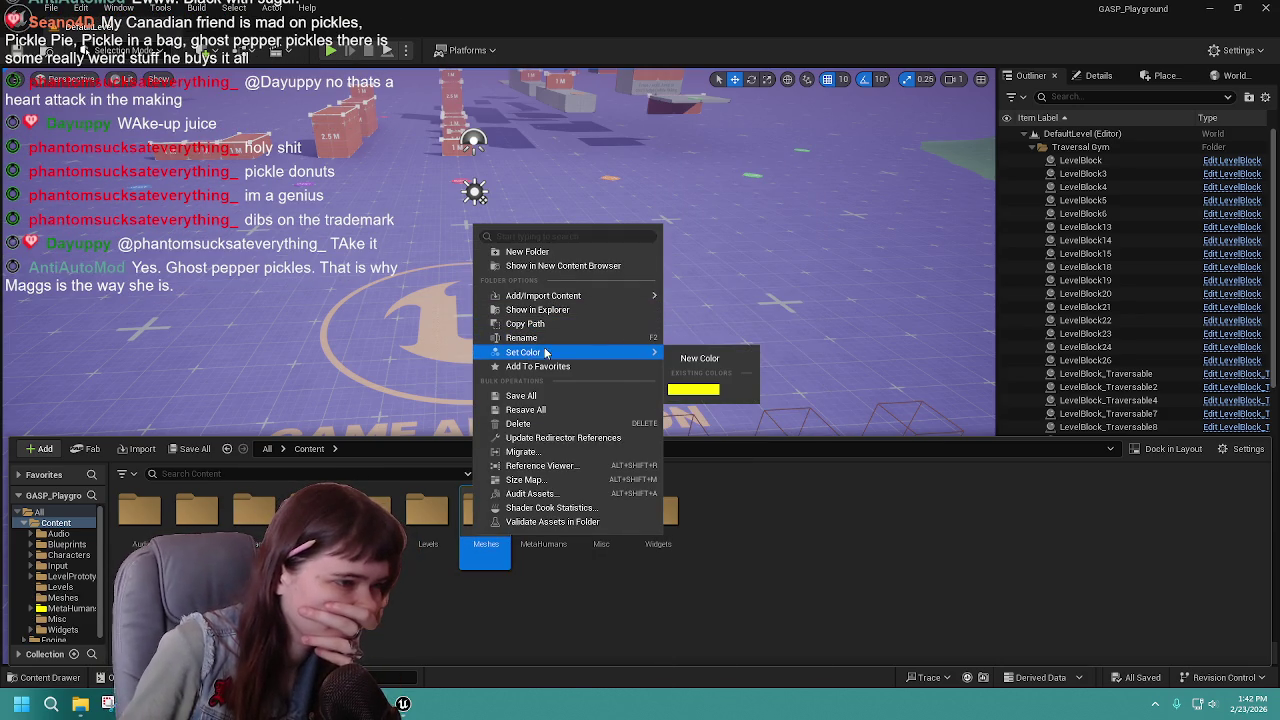
click(700, 358)
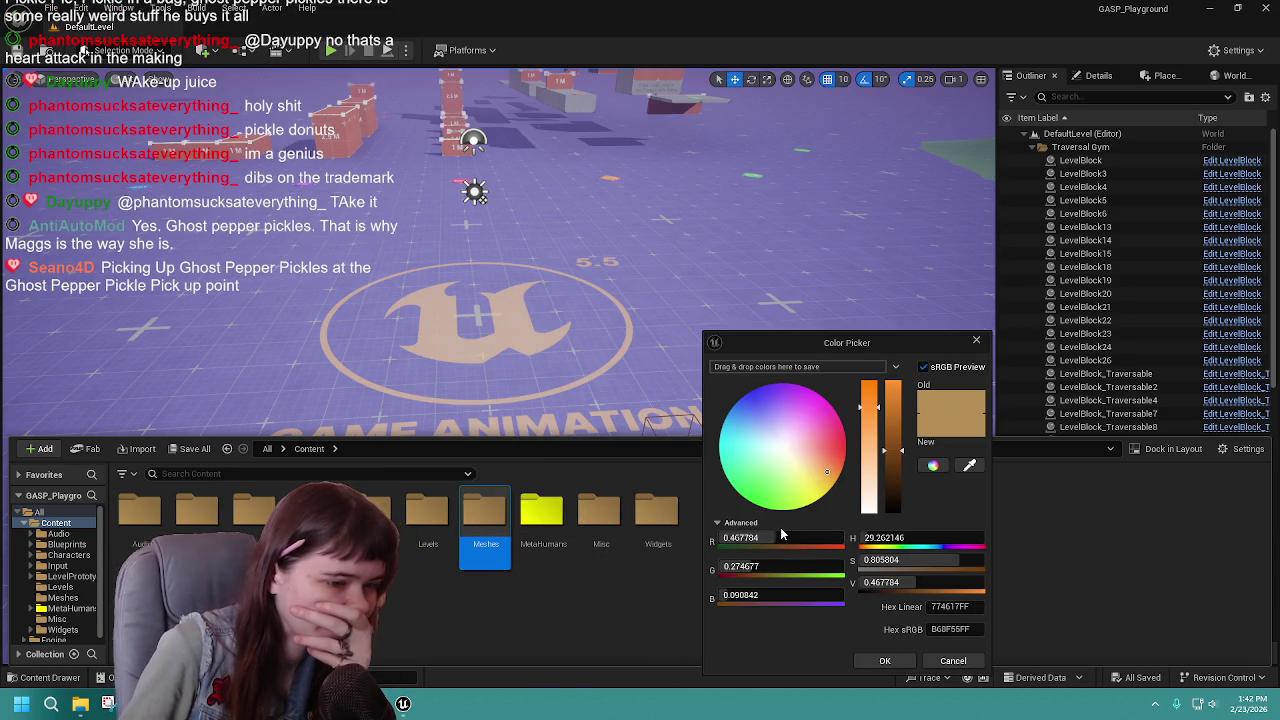
click(782, 537)
text(1)
key(Return)
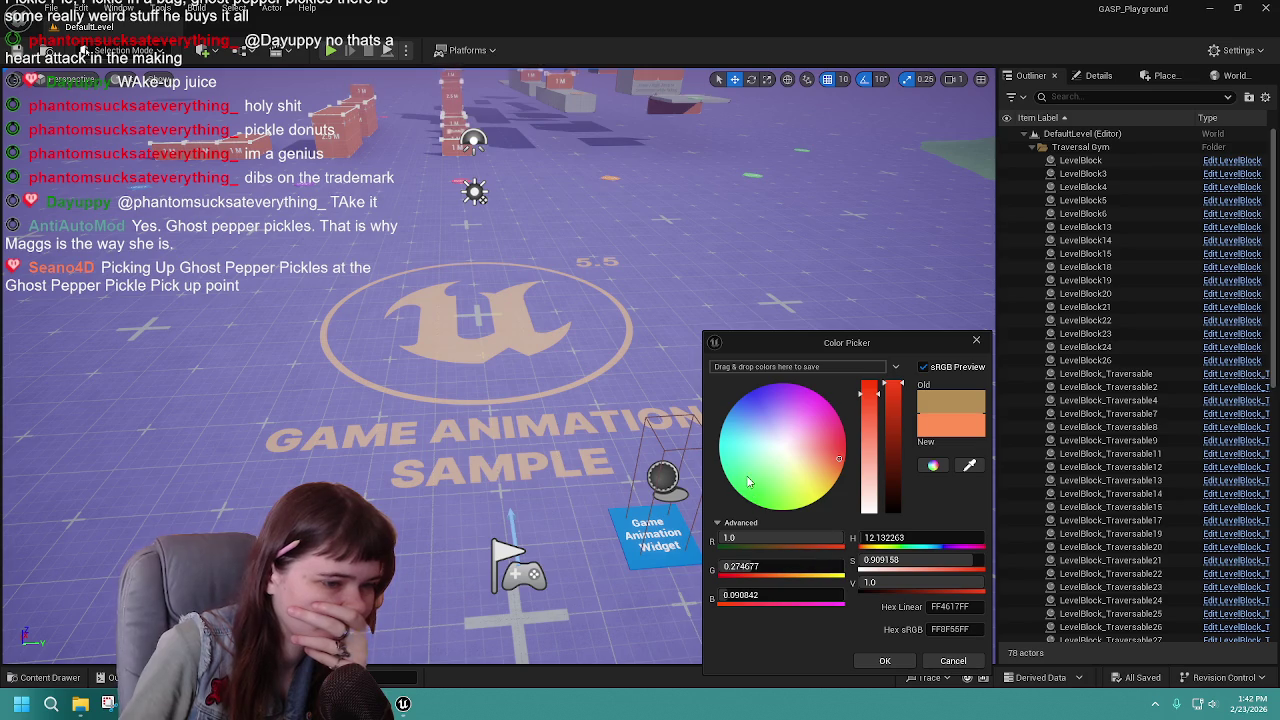
click(737, 492)
click(745, 595)
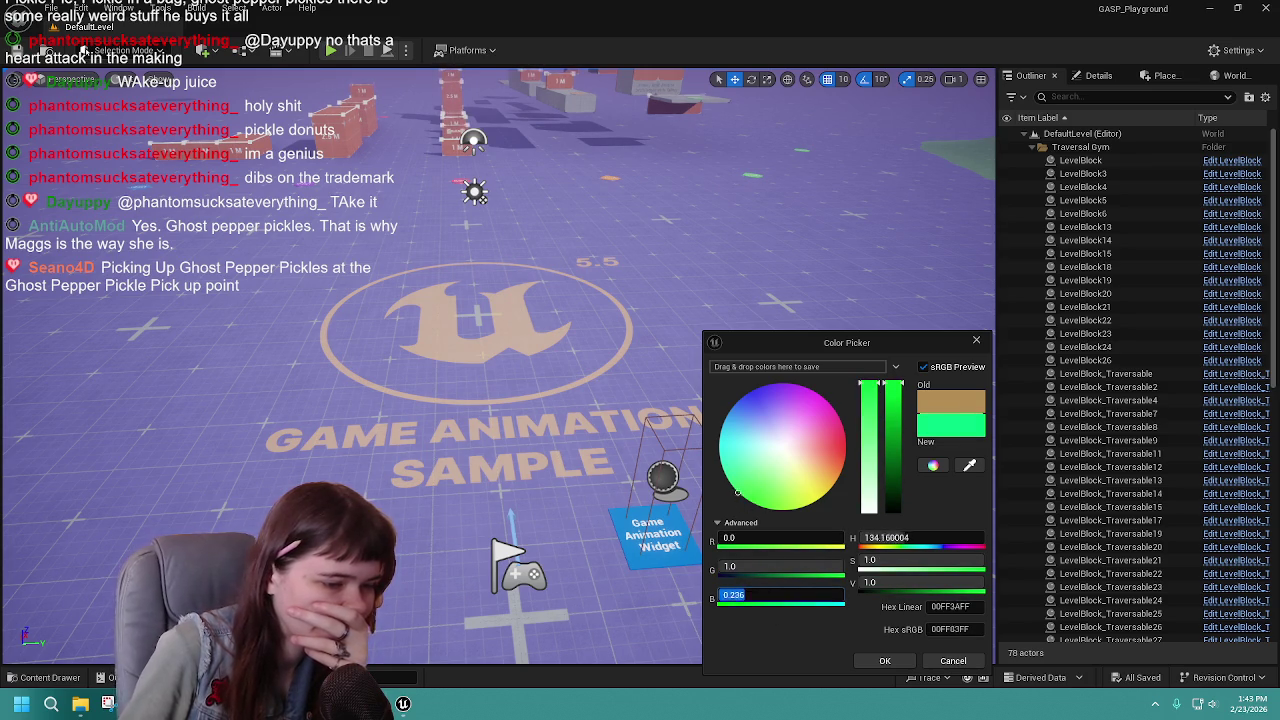
click(885, 661)
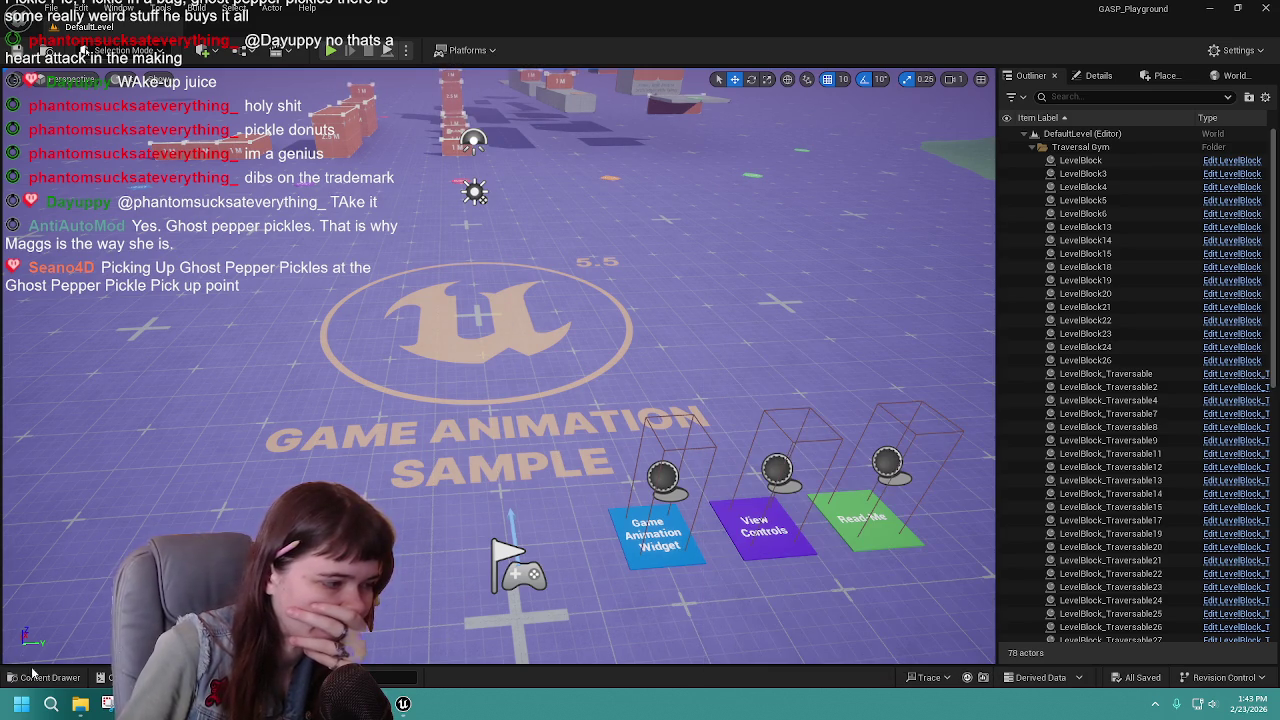
Save the current level with Ctrl+S and minimise the editor to the desktop.
click(33, 675)
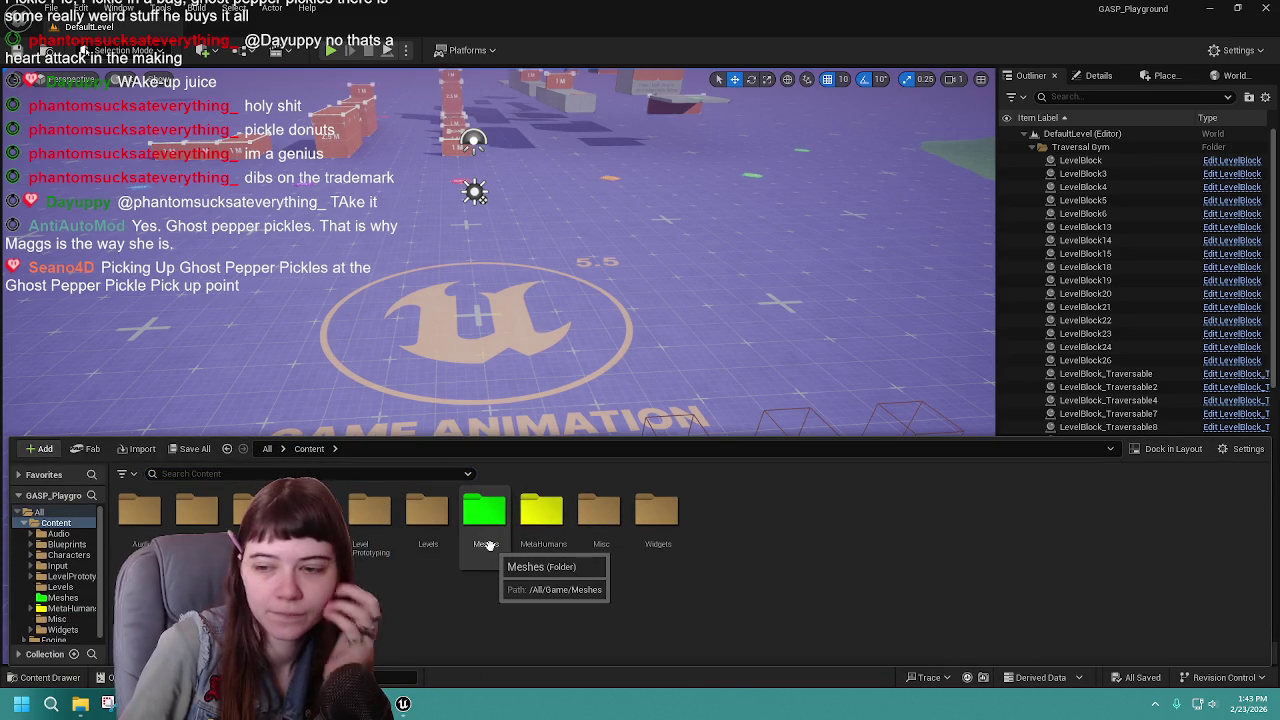
right_click(705, 537)
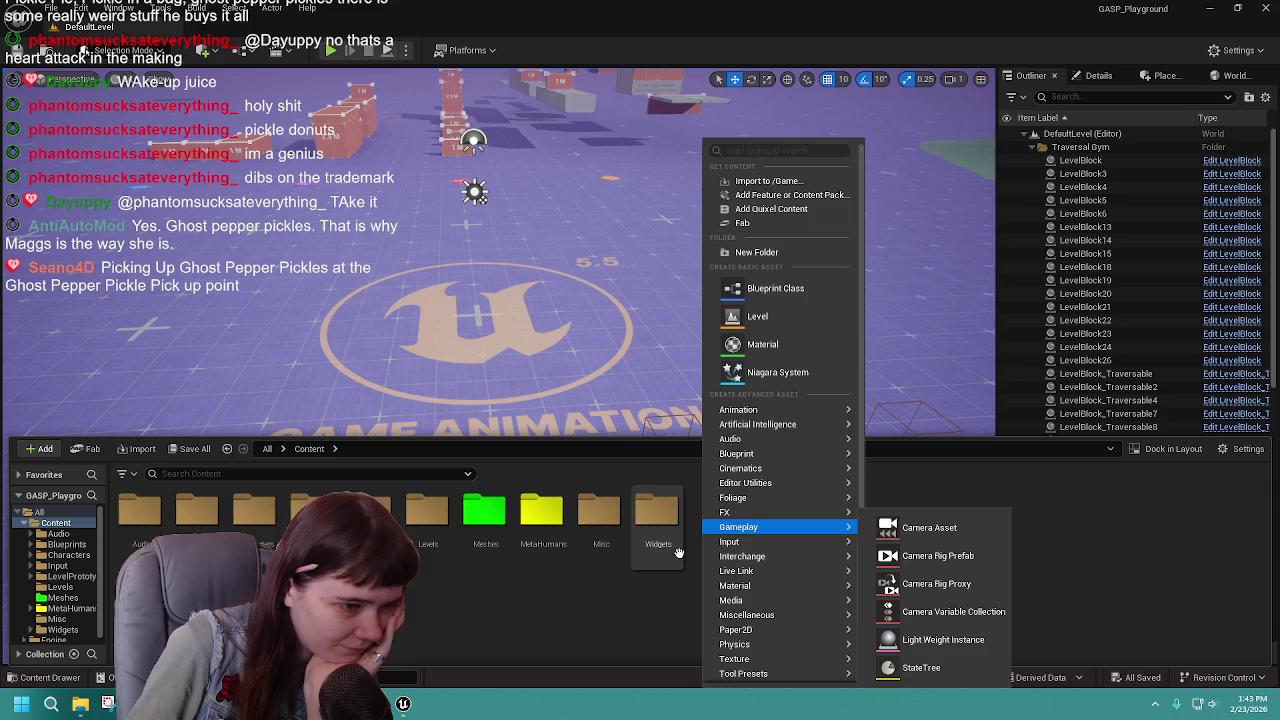
click(646, 620)
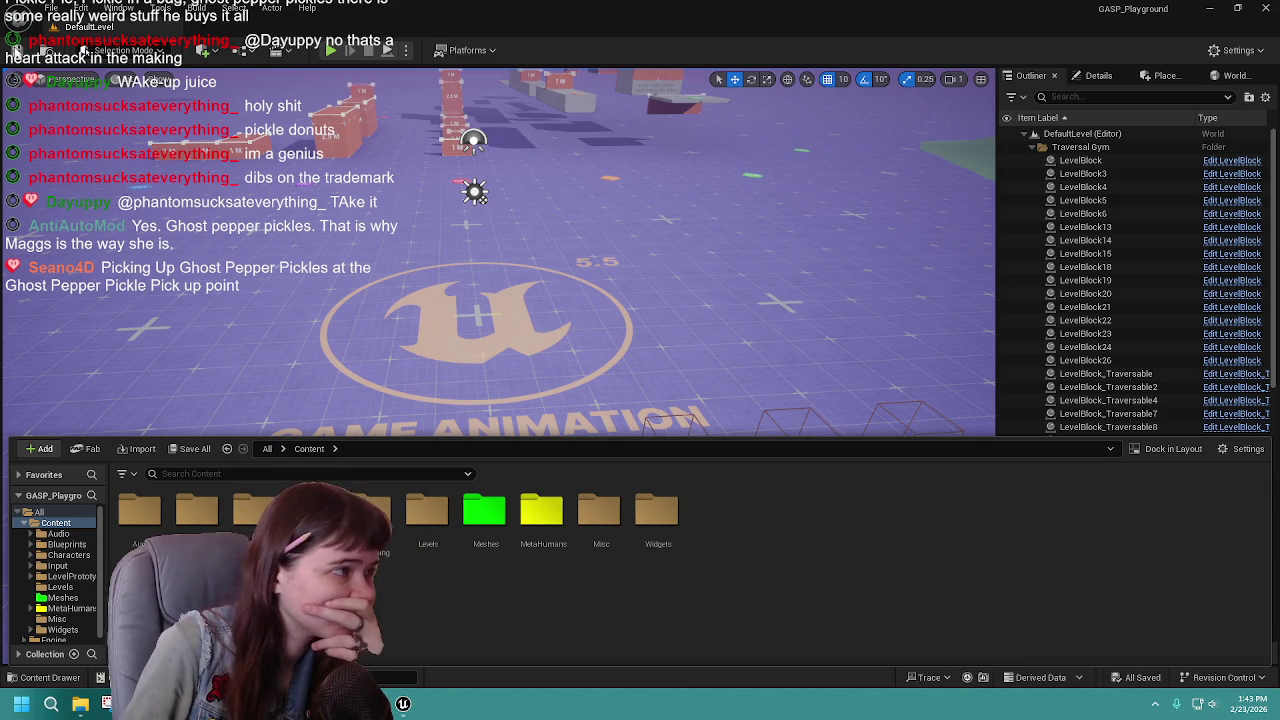
key(ctrl+s)
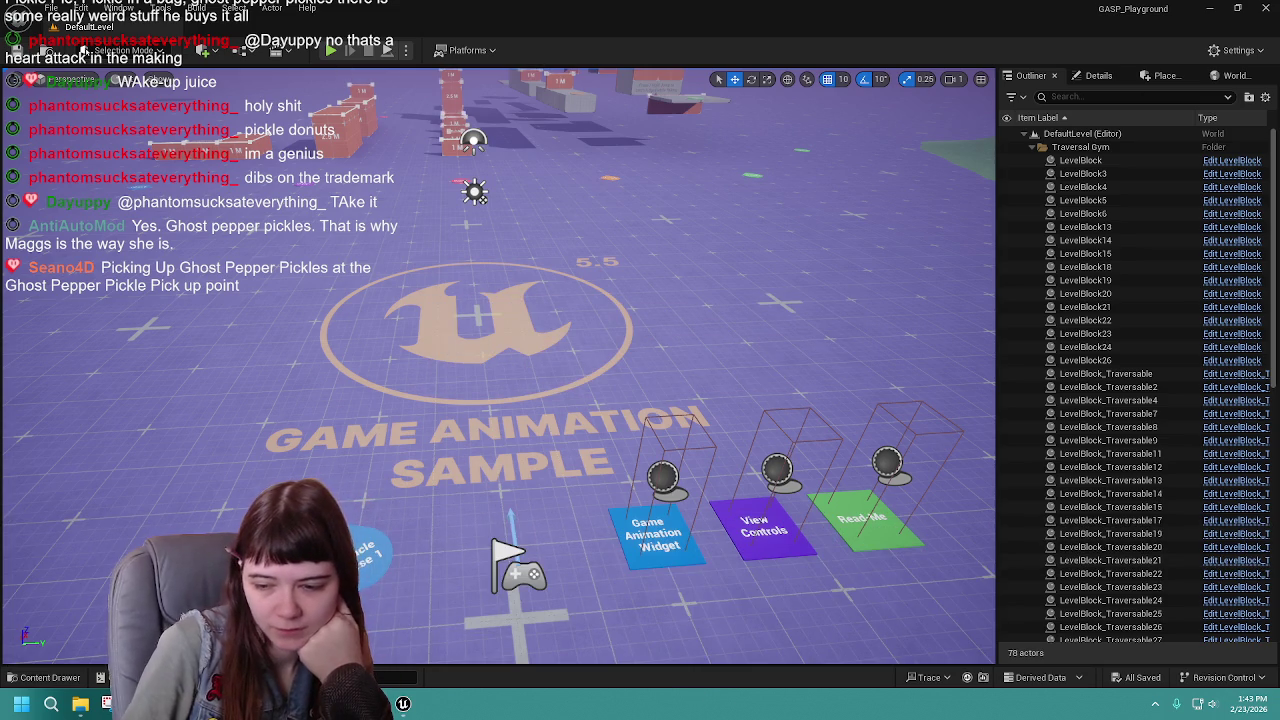
click(1210, 12)
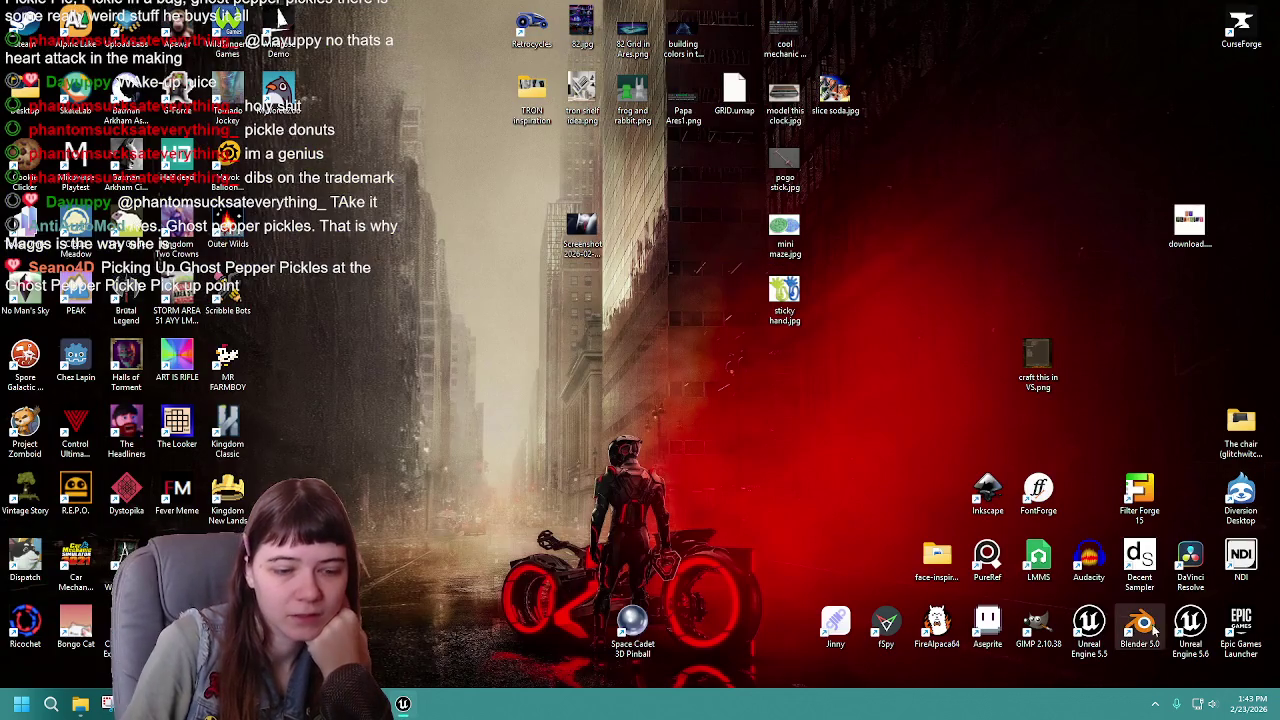
Launch the Epic Games Launcher from its desktop icon.
double_click(1240, 625)
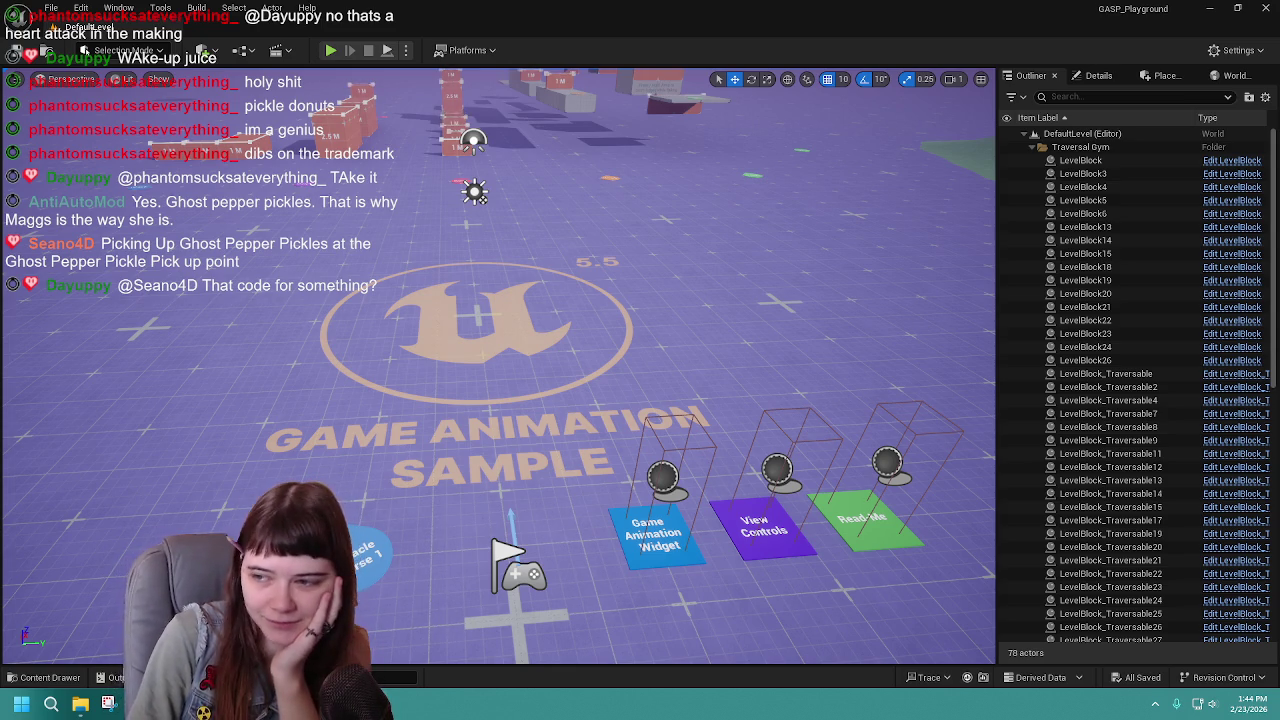
Open a custom colour for the UltraDynamicSky folder, then cancel without changing it.
click(45, 677)
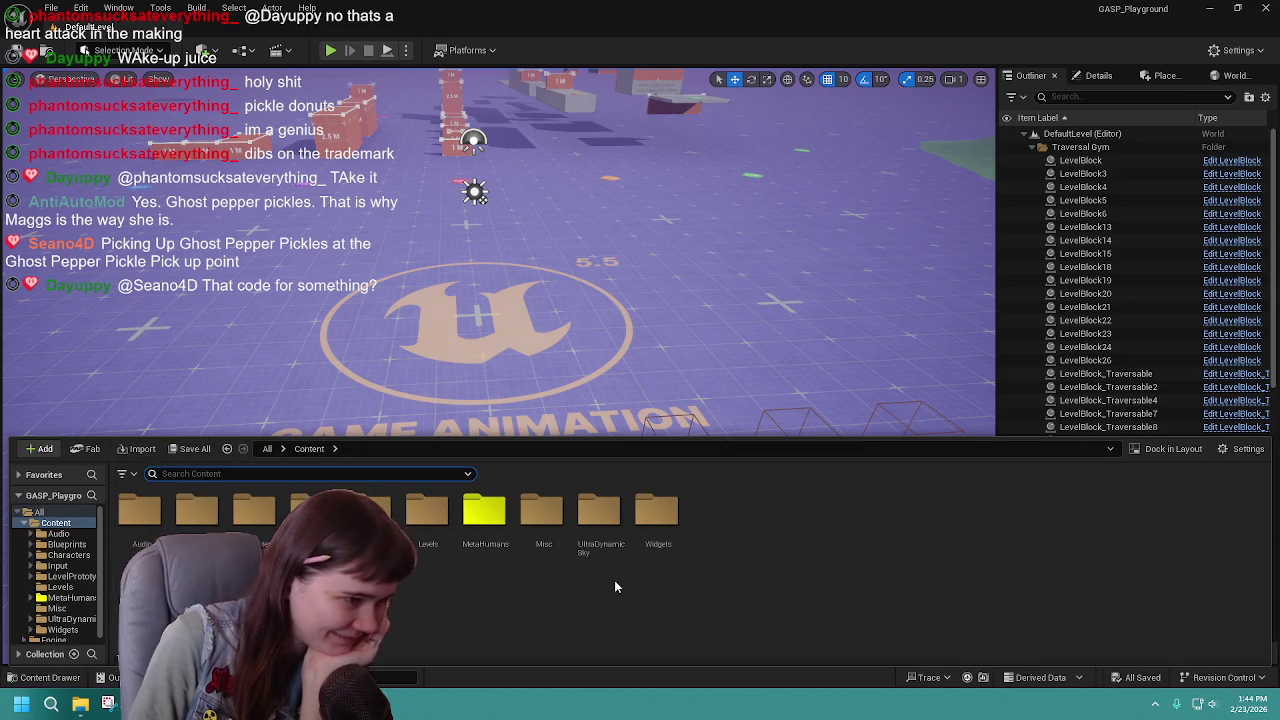
right_click(585, 553)
mouse_move(665, 350)
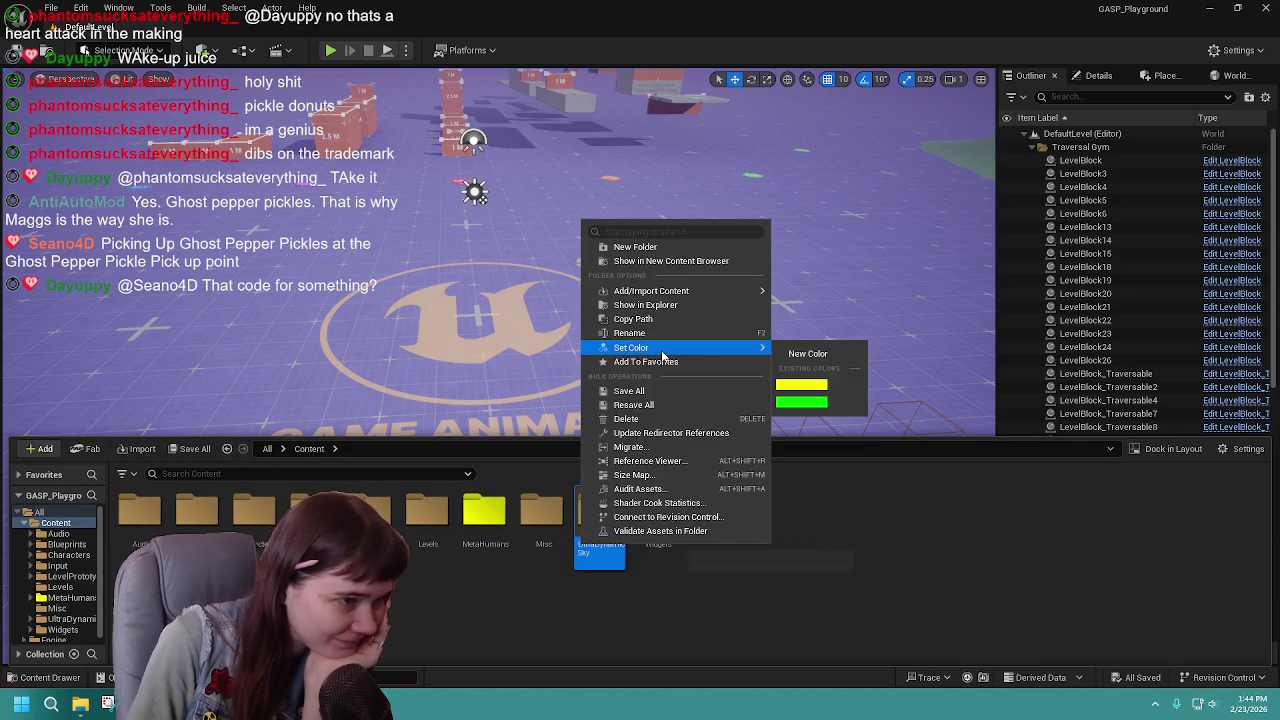
click(805, 354)
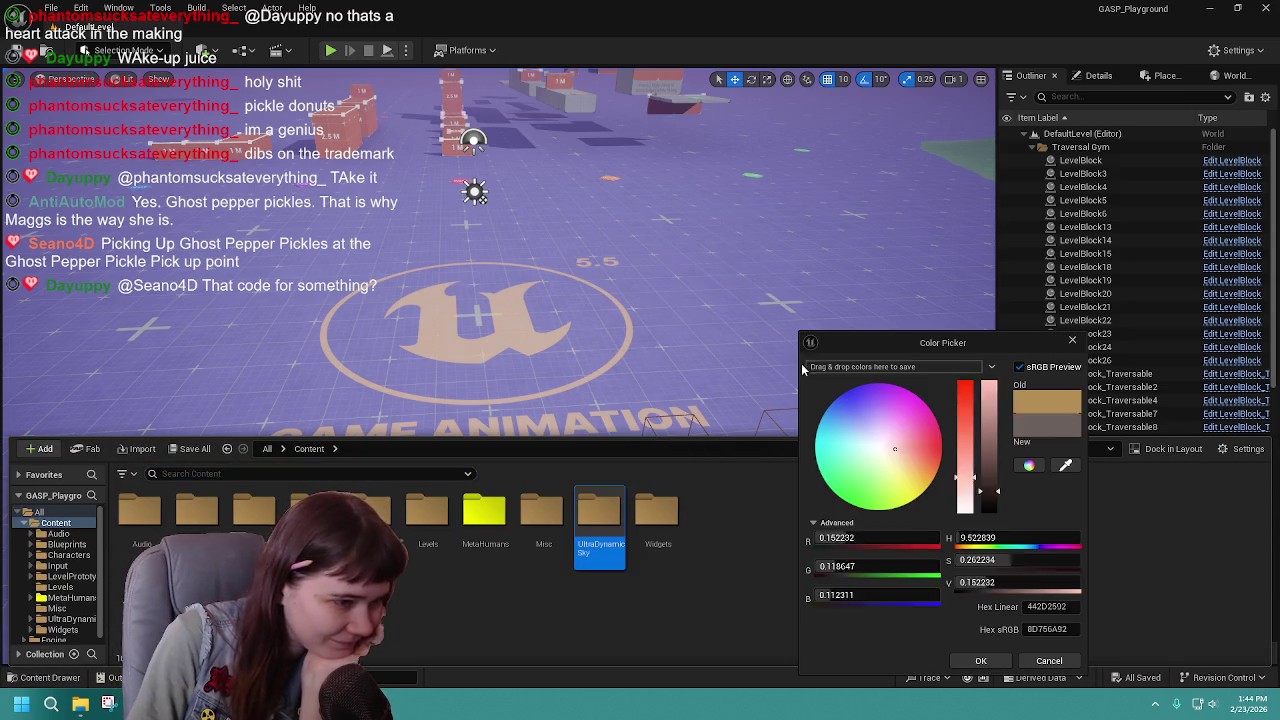
click(1048, 661)
Colour the UltraDynamicSky folder dark magenta with red 0.5 and blue 0.15.
click(60, 678)
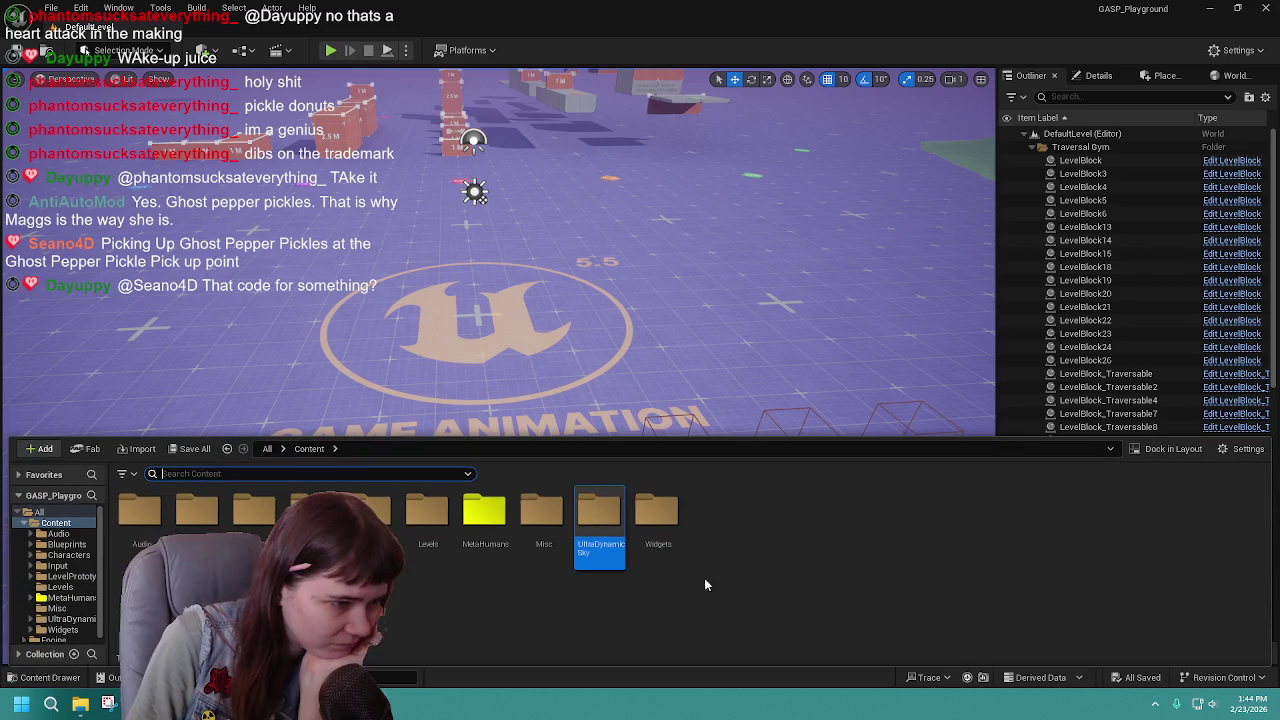
right_click(589, 522)
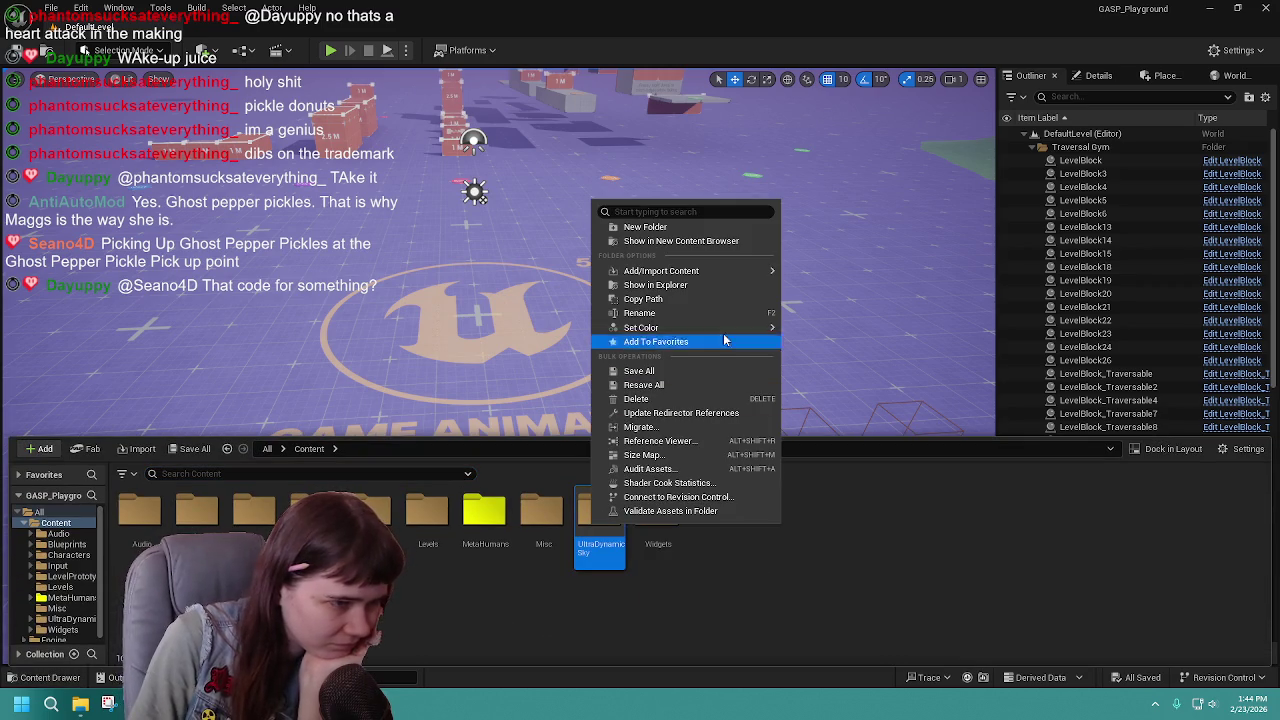
mouse_move(700, 328)
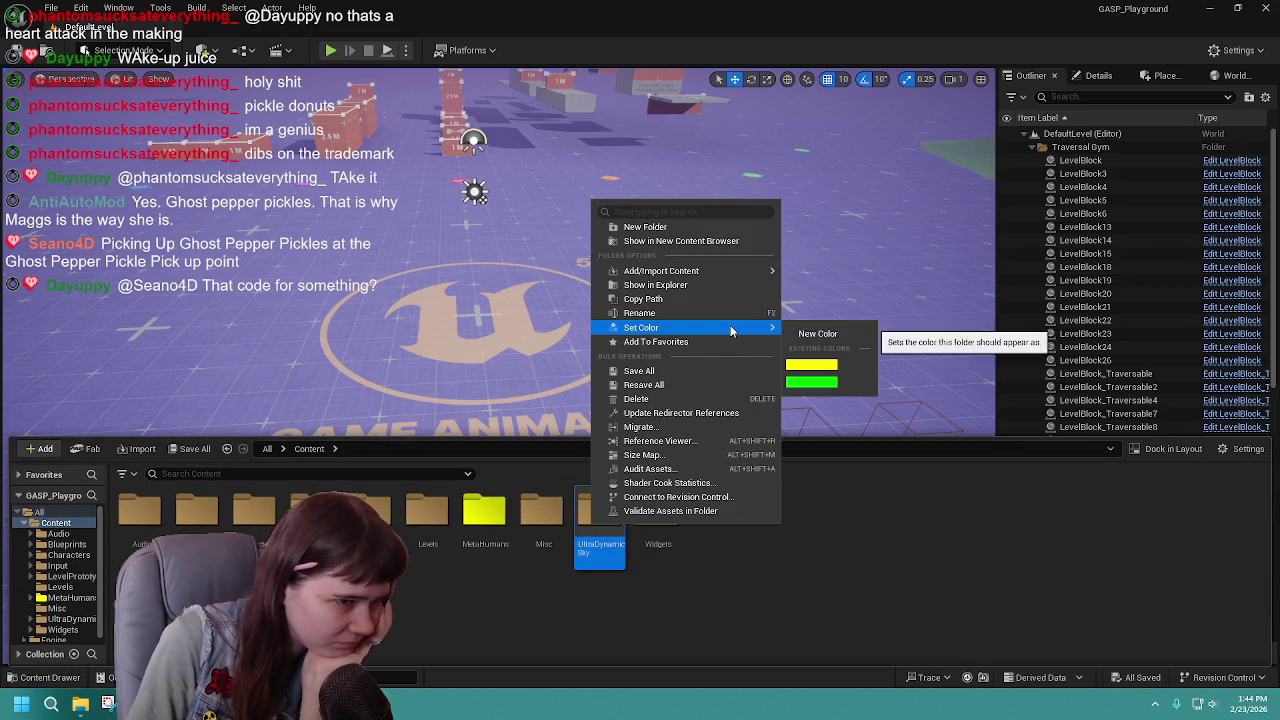
click(819, 335)
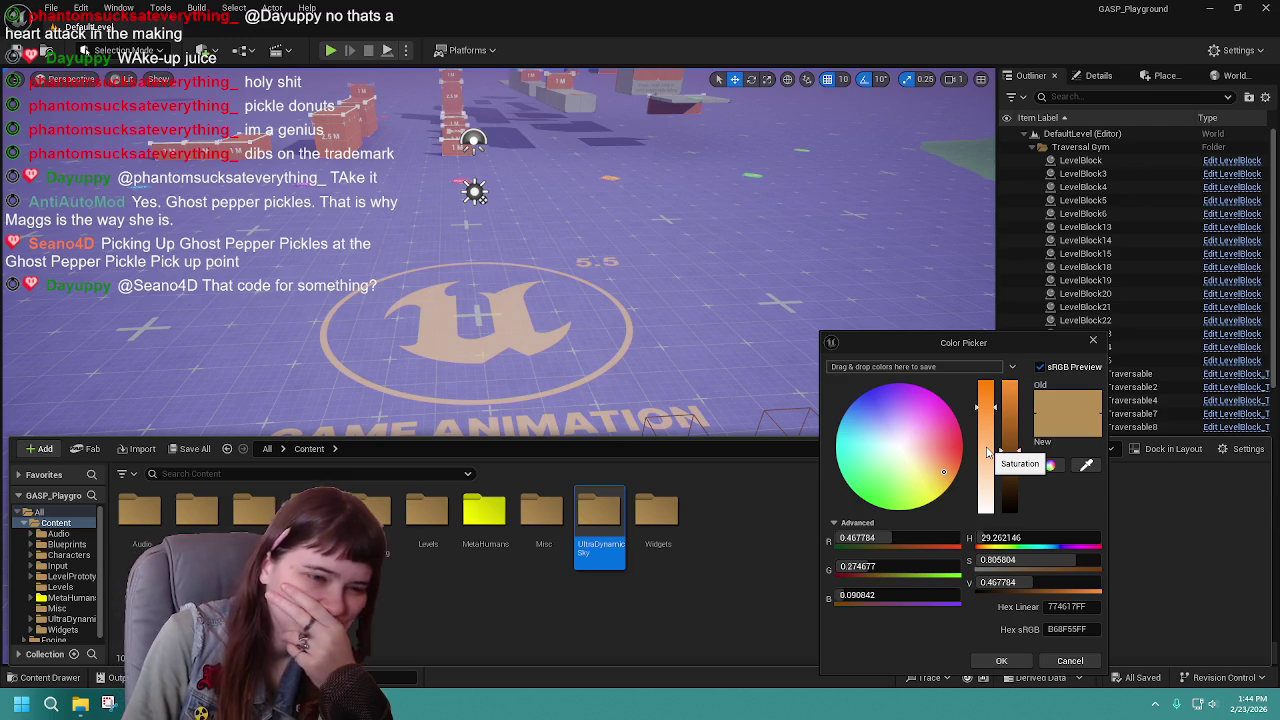
drag(940, 436, 969, 424)
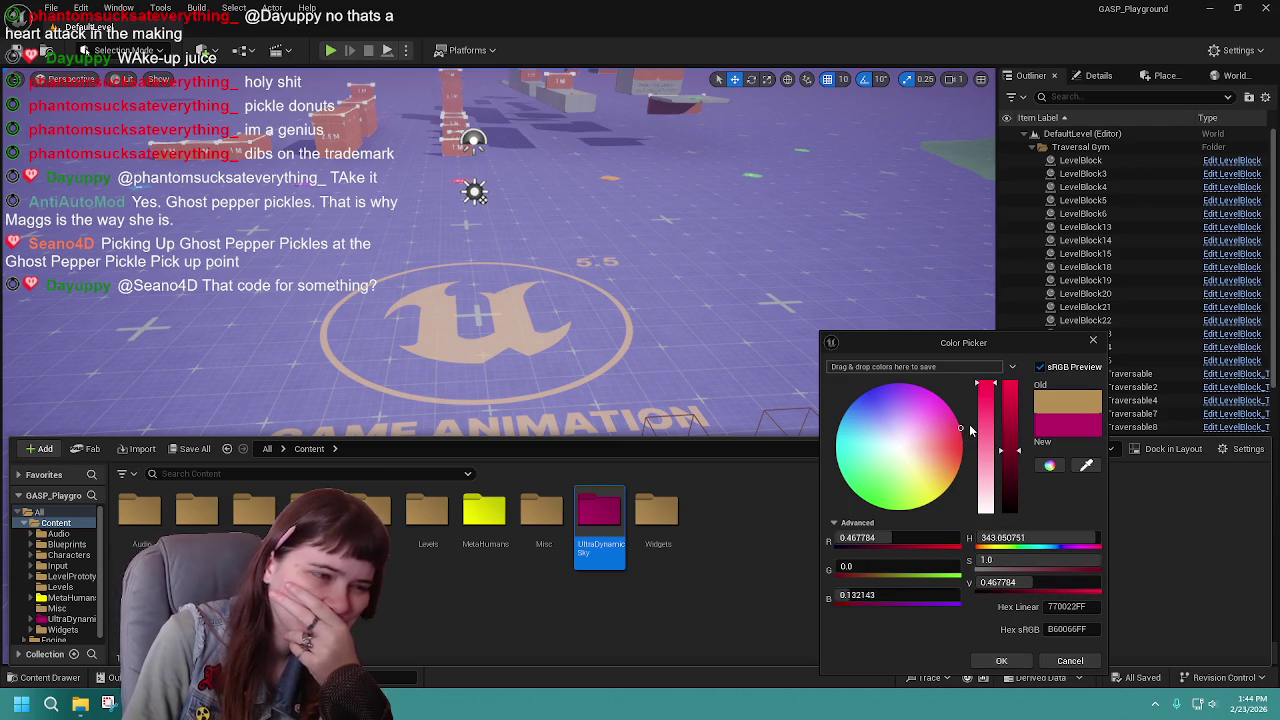
click(929, 542)
key(BackSpace)
text(0.5)
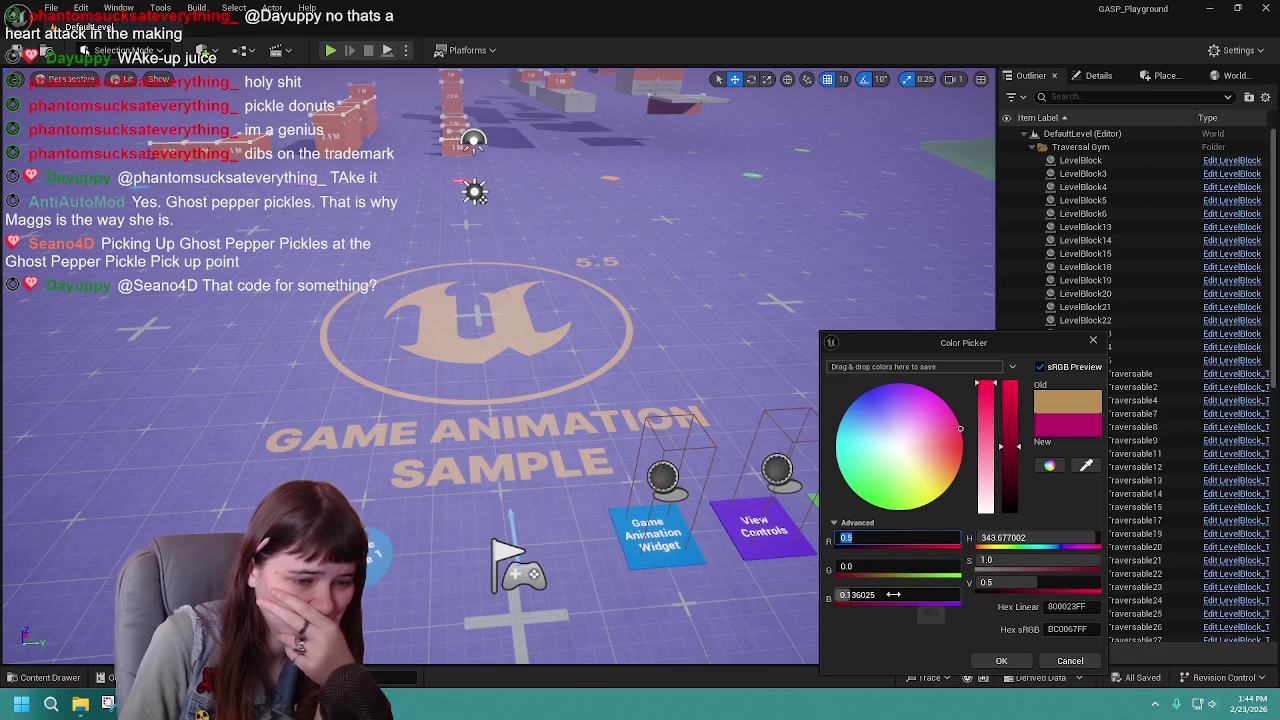
click(894, 594)
text(0.15)
click(980, 671)
Close the Content Drawer and minimise the editor.
key(ctrl+space)
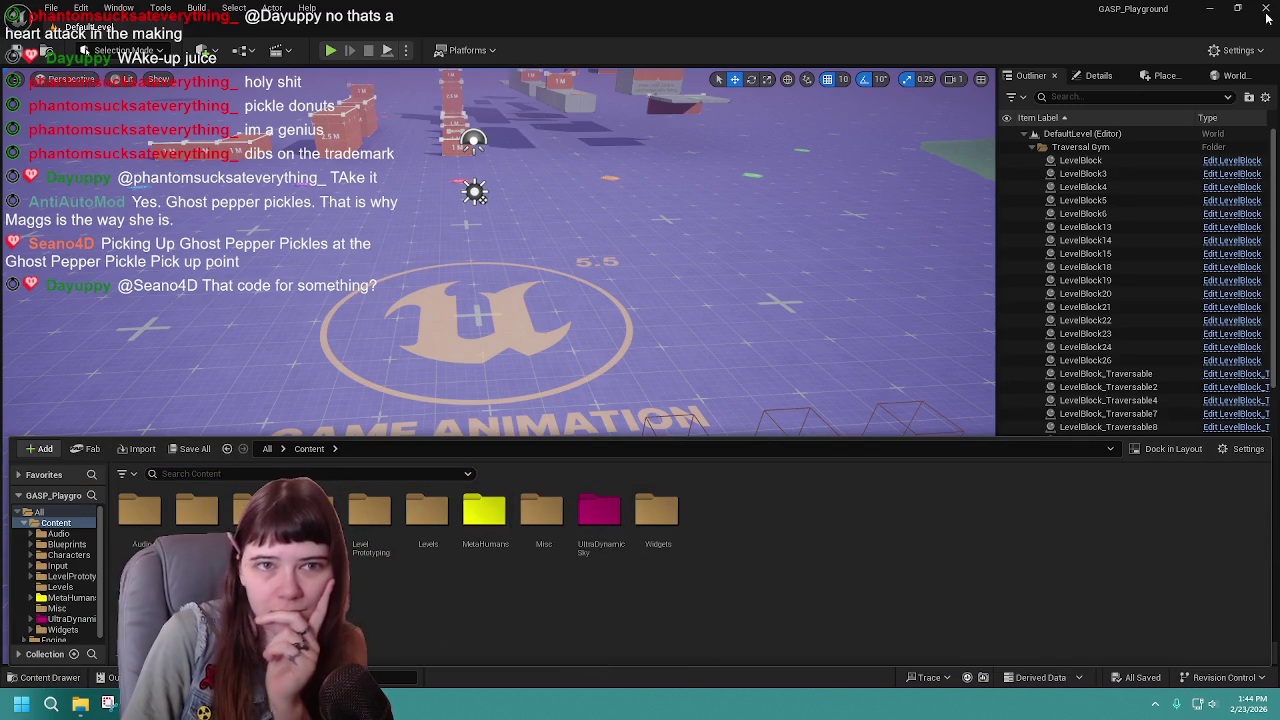
click(1222, 9)
click(1222, 9)
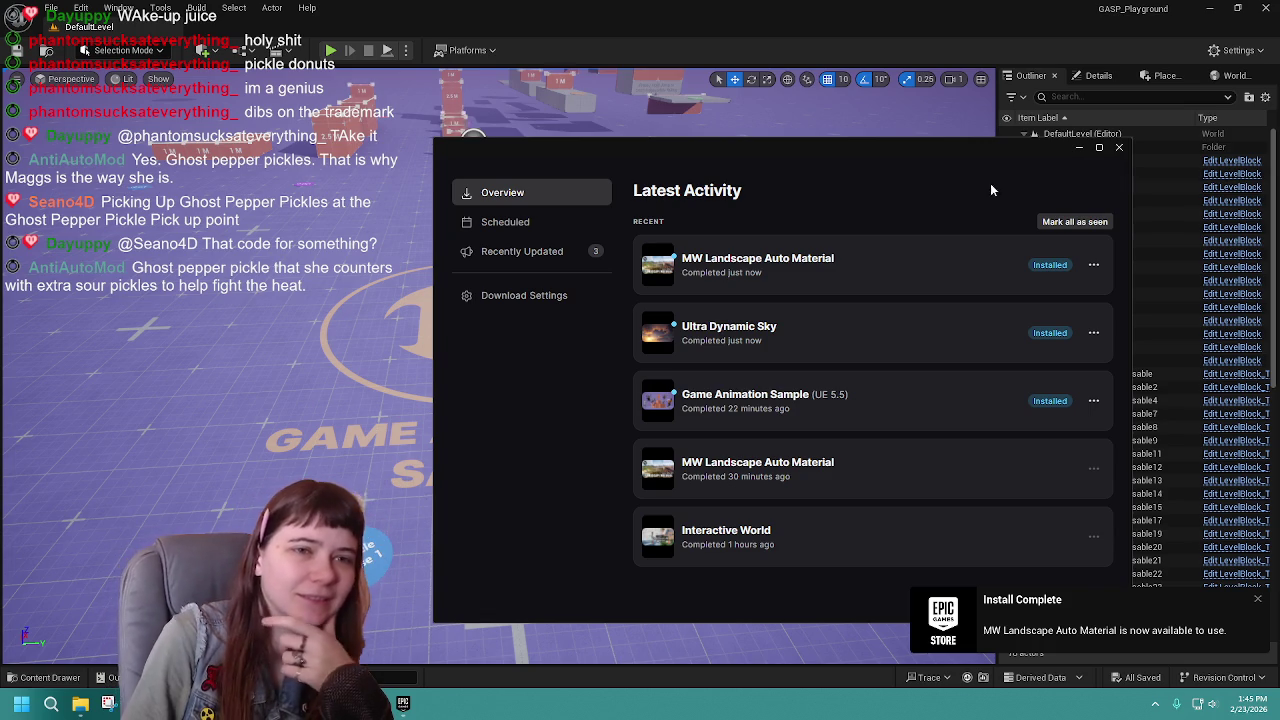
Close the Epic Games Launcher and bring up the Content Drawer with Ctrl+Space.
click(1119, 147)
key(ctrl+space)
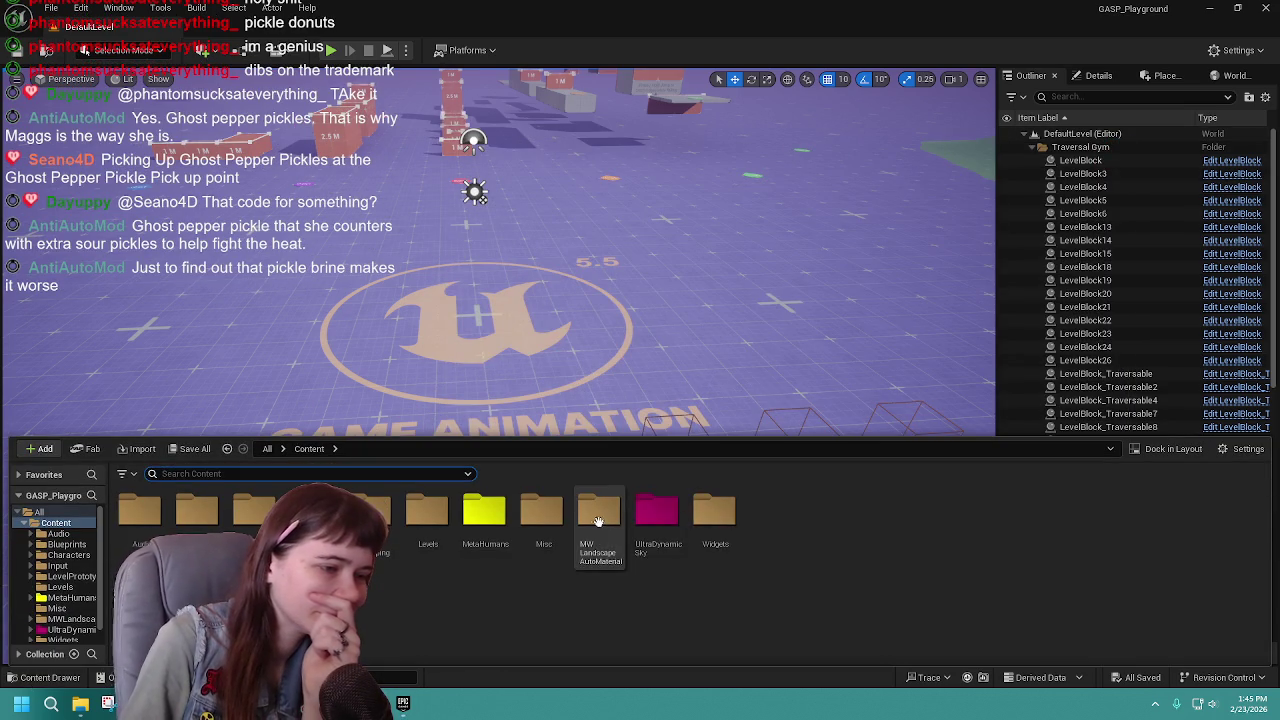
Pick a green hue from the colour wheel for the MW Landscape AutoMaterial folder.
right_click(600, 515)
mouse_move(760, 326)
click(803, 332)
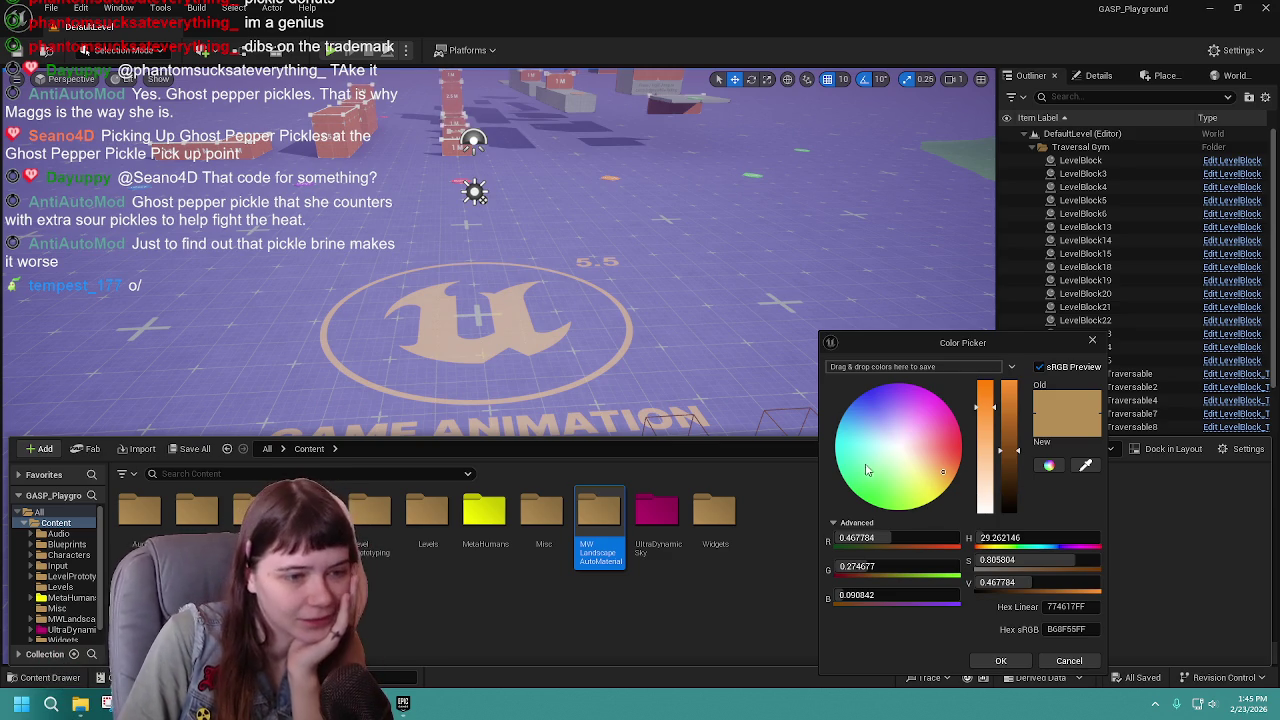
click(855, 492)
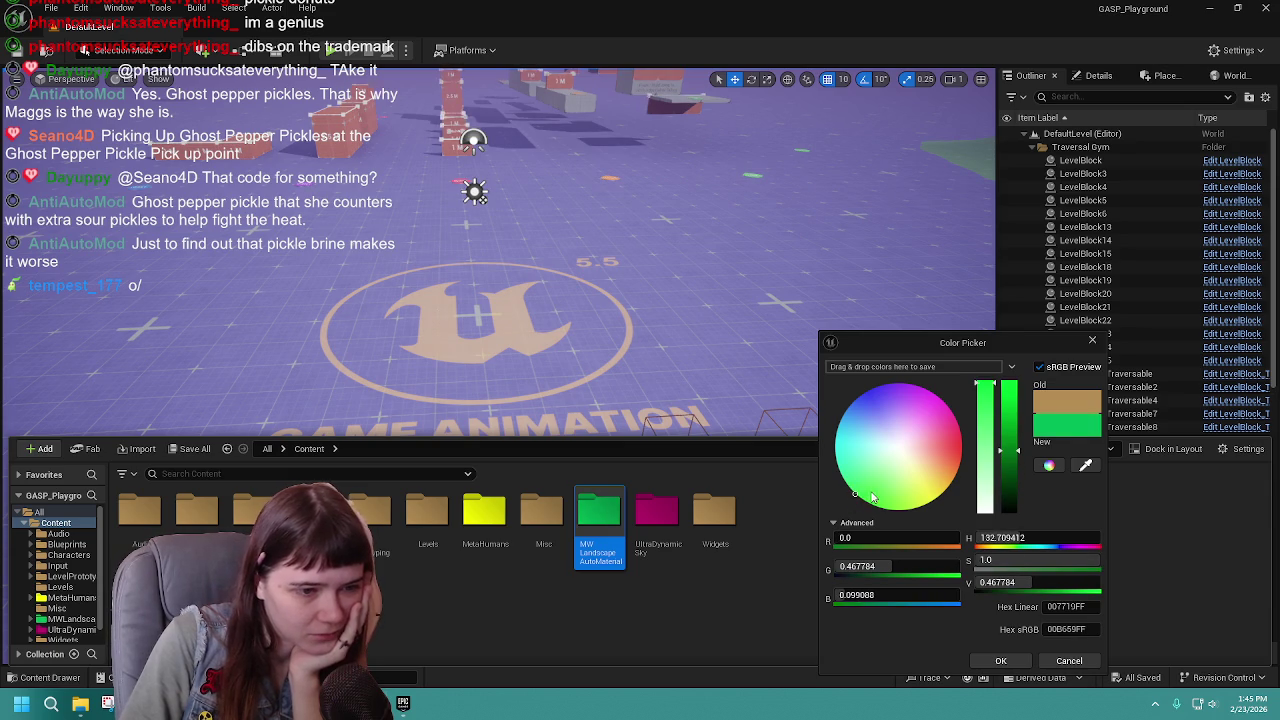
drag(858, 496, 847, 527)
drag(1010, 452, 1000, 497)
Darken it to green 0.1 and blue 0.025, apply, and reopen the Content Drawer.
click(906, 566)
text(0.1)
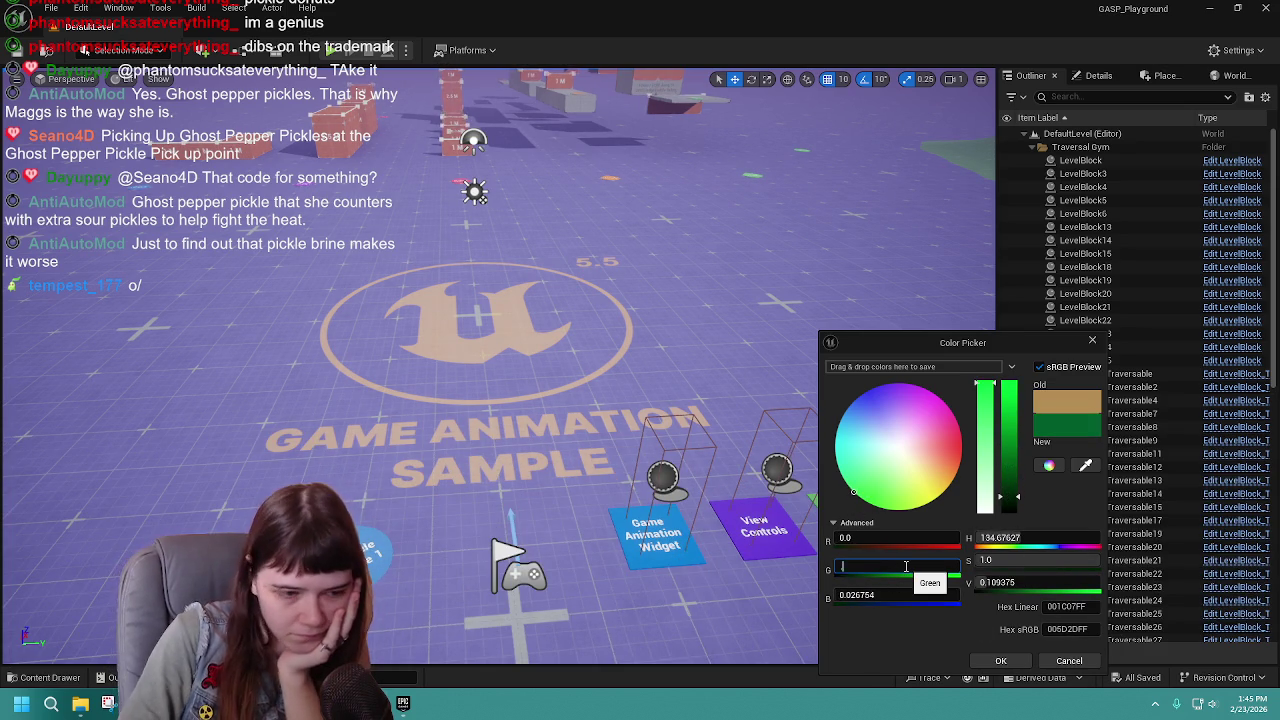
click(908, 597)
text(0.025)
key(Return)
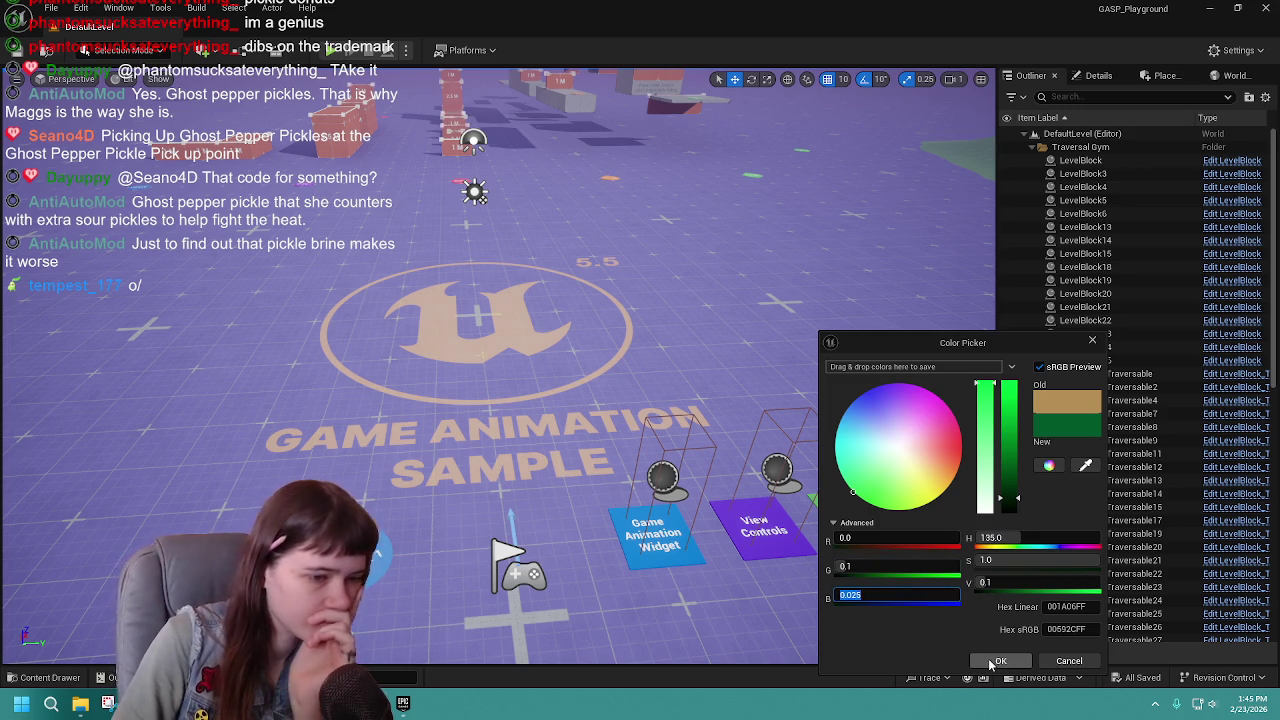
click(995, 661)
click(58, 680)
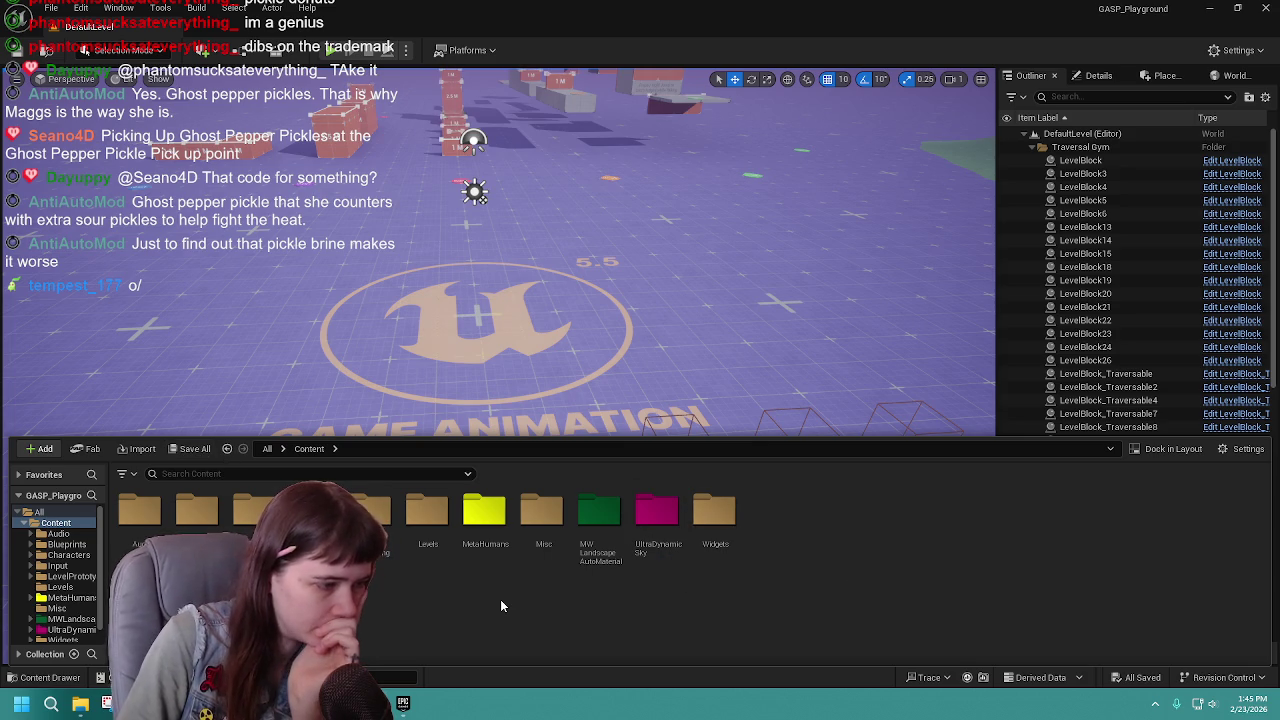
double_click(600, 512)
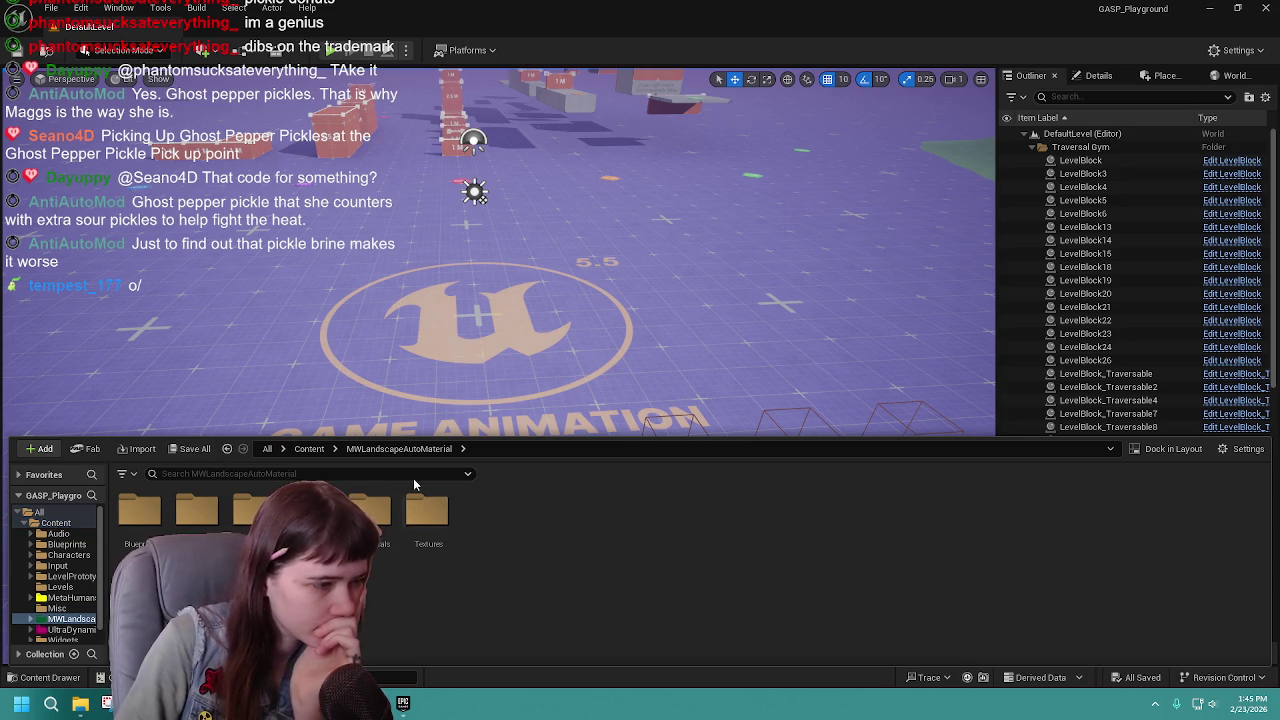
click(309, 448)
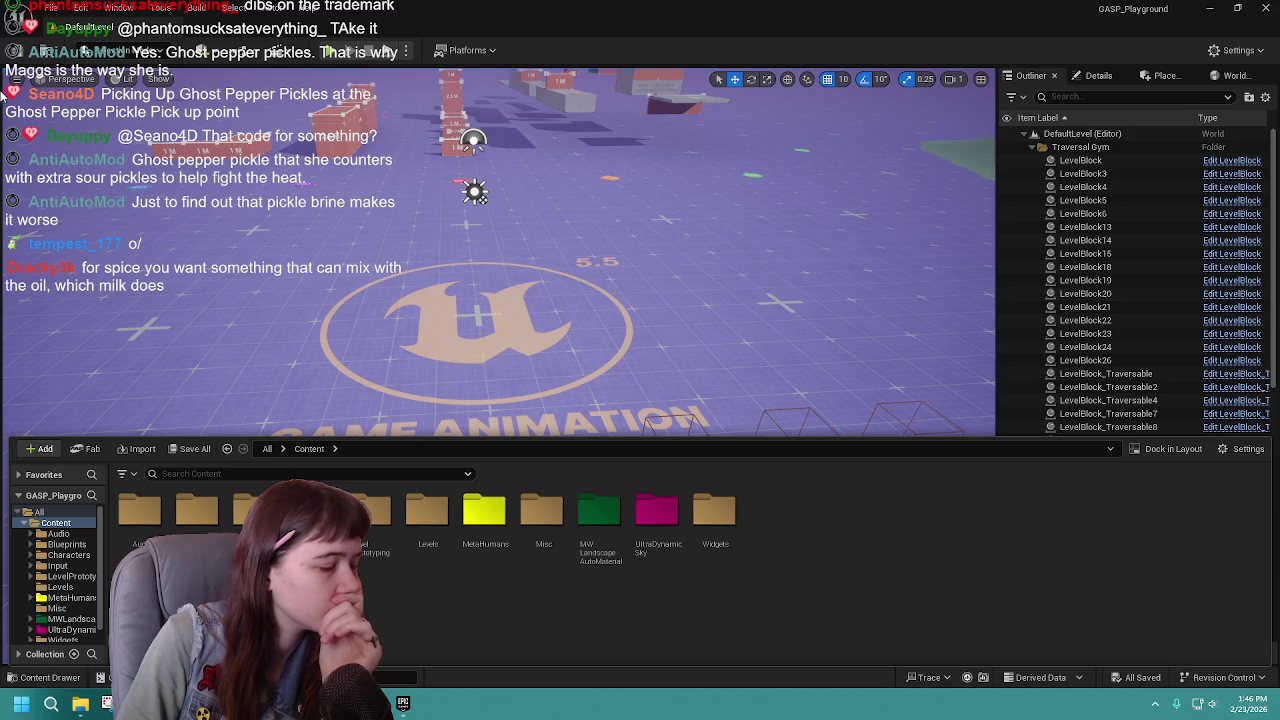
double_click(429, 545)
click(300, 451)
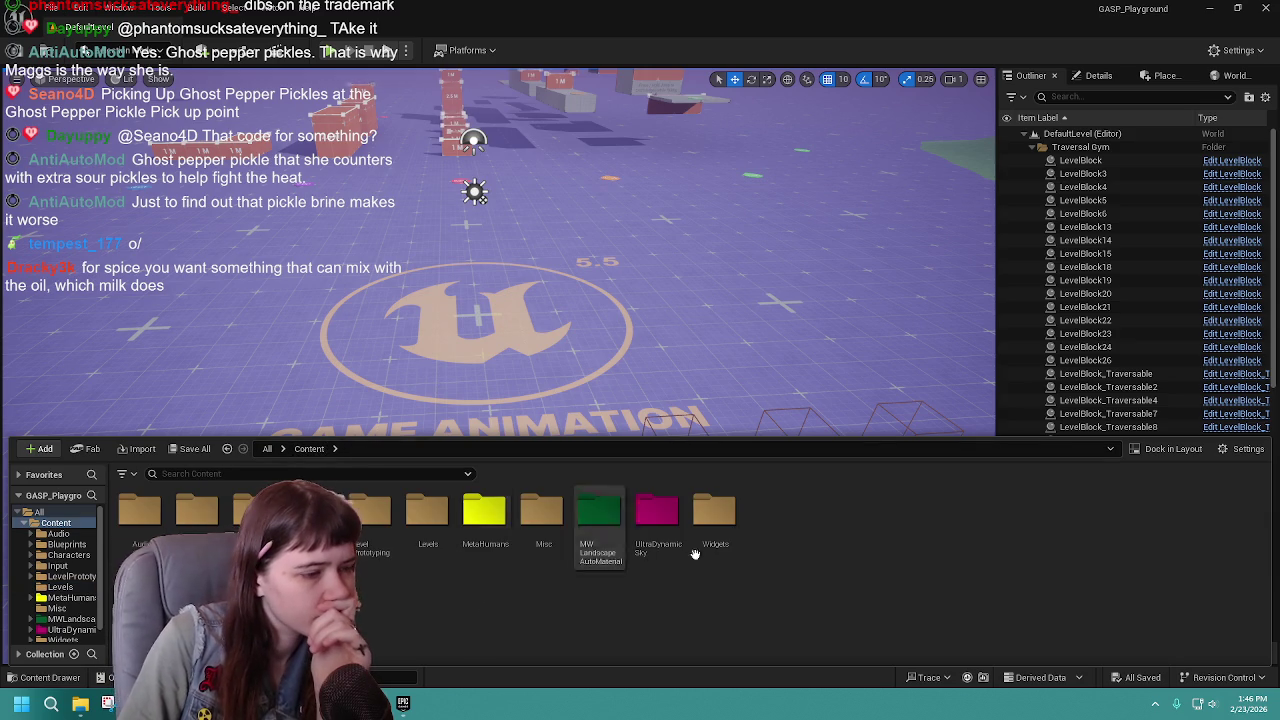
right_click(787, 528)
mouse_move(790, 527)
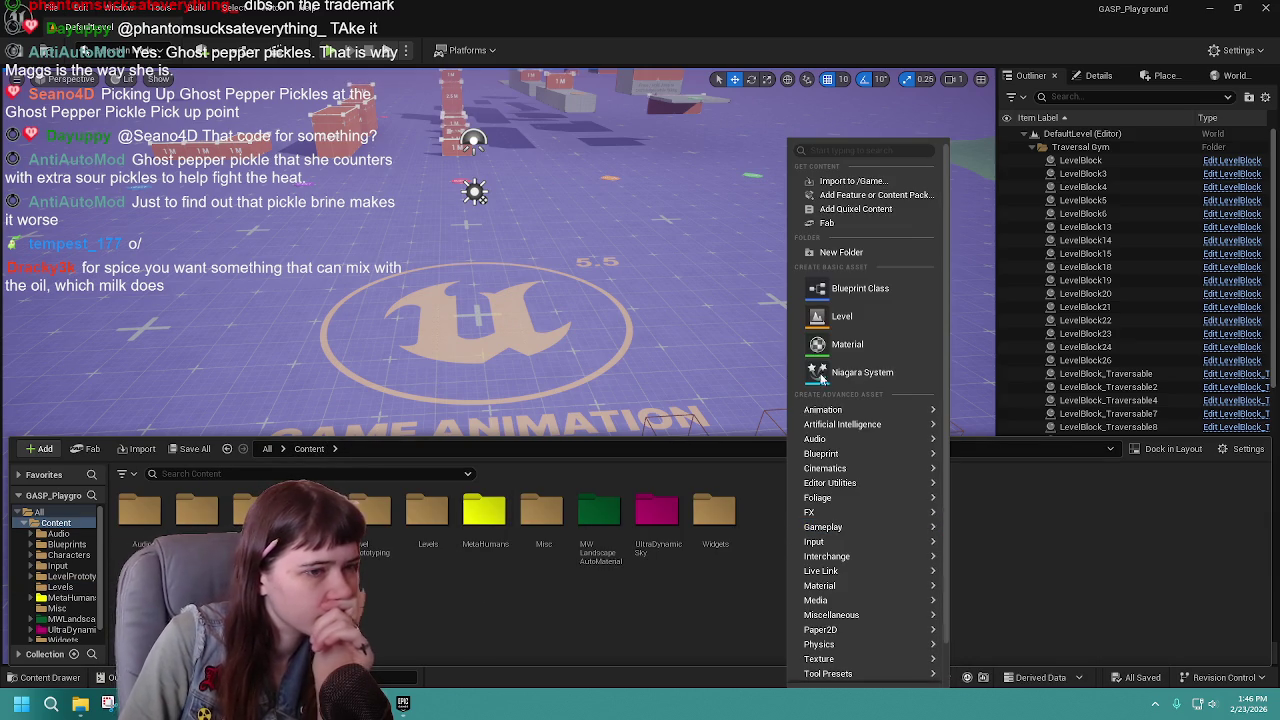
Create a NewWorld level asset in Content, then delete it.
click(842, 316)
key(Delete)
click(558, 567)
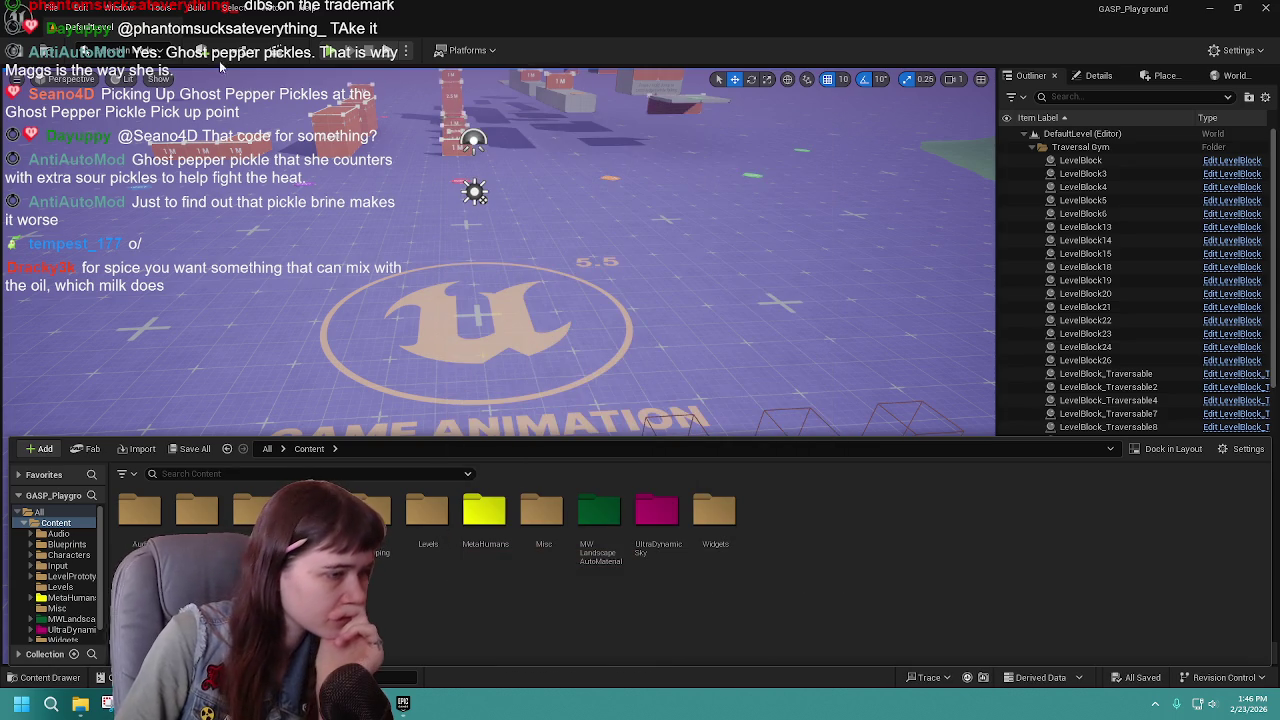
Create a new level from the Empty Level template.
click(50, 8)
click(90, 59)
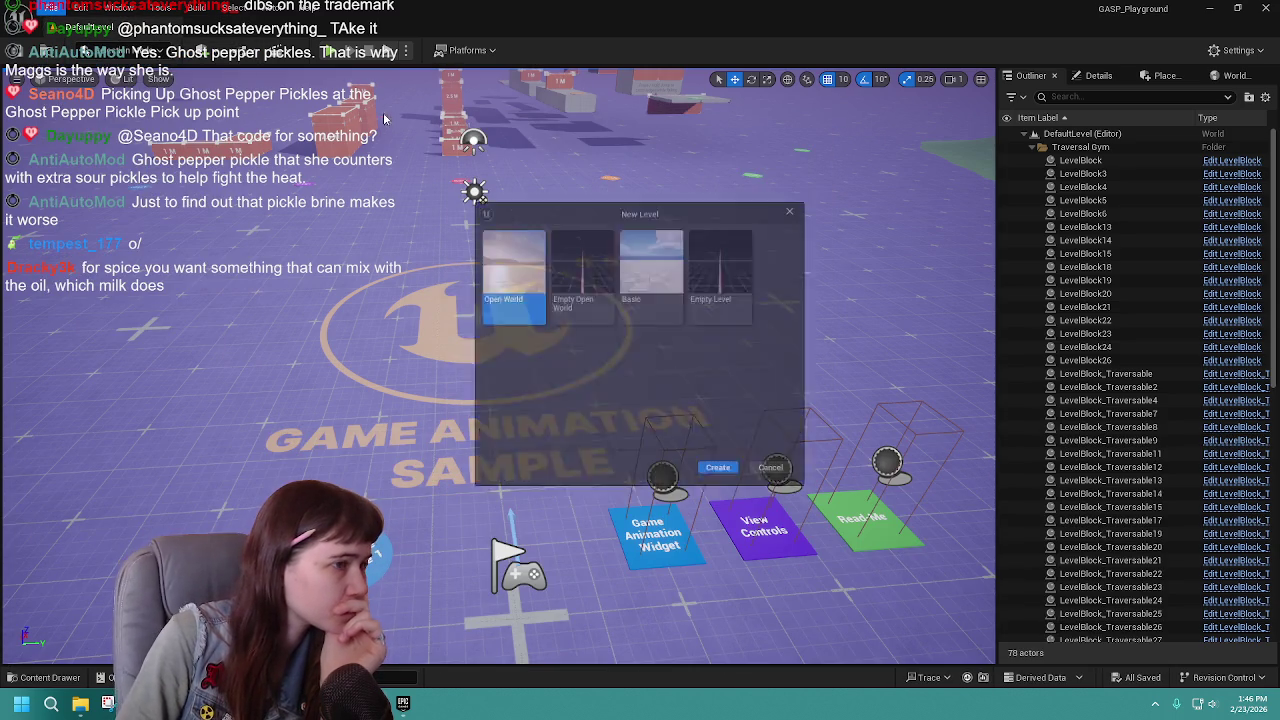
click(652, 265)
click(724, 300)
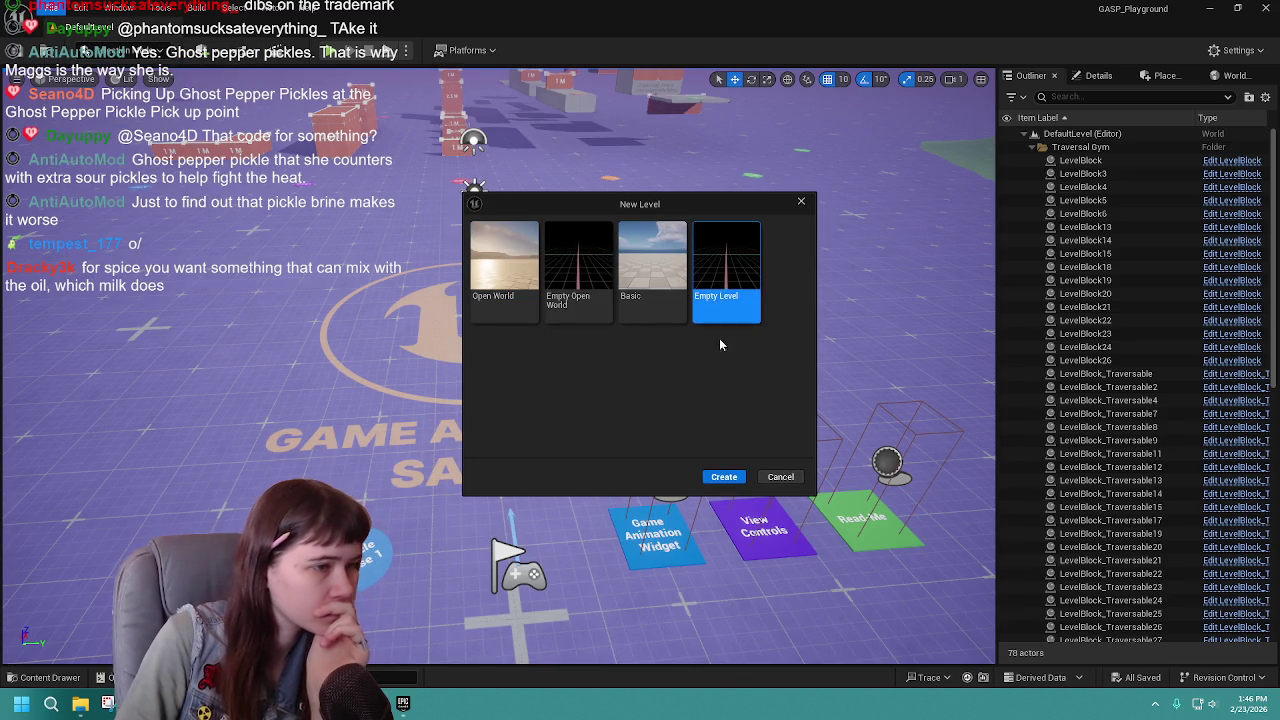
click(724, 476)
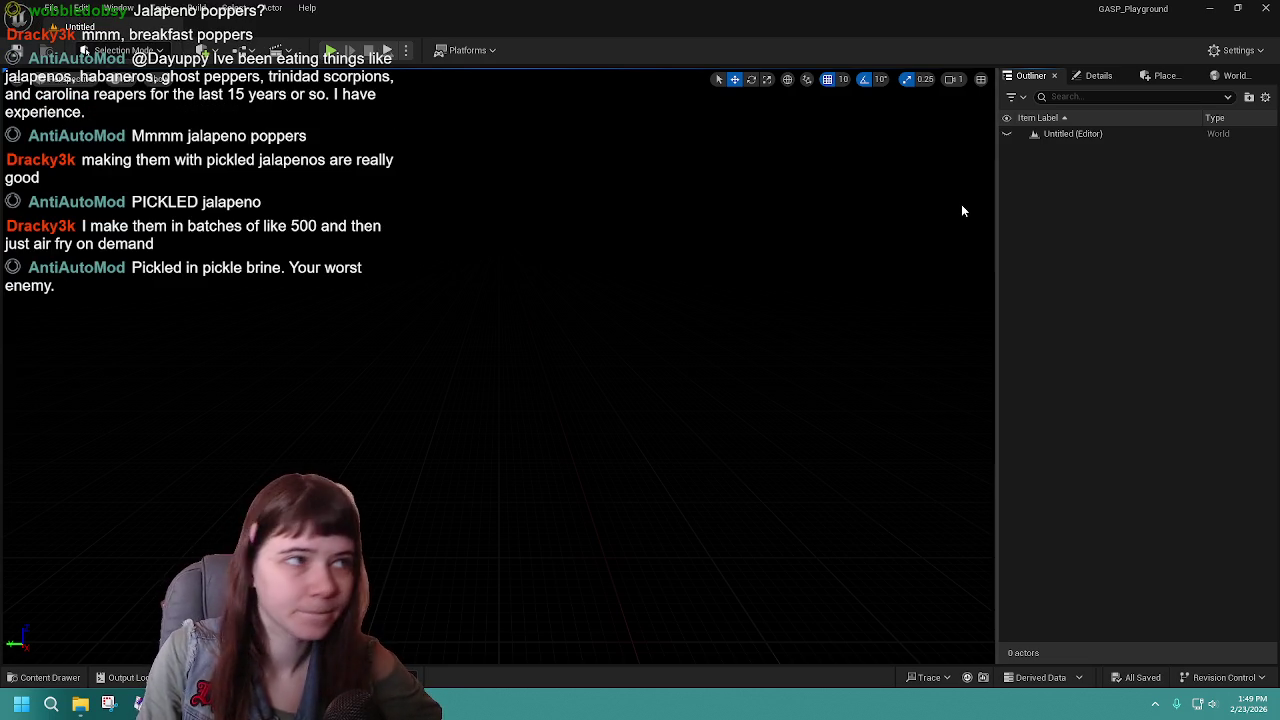
Look through the Edit, Window and File menus, then switch the editor to Landscape mode.
click(77, 10)
click(122, 10)
click(58, 8)
click(125, 50)
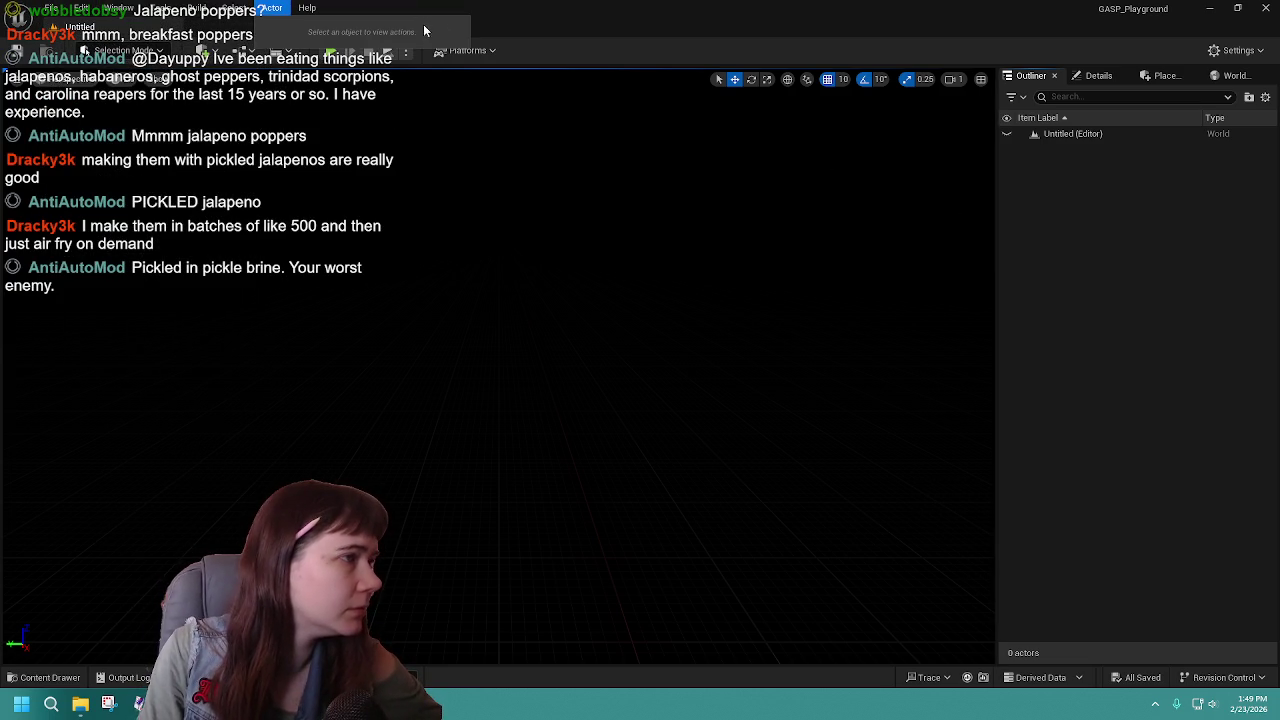
click(128, 51)
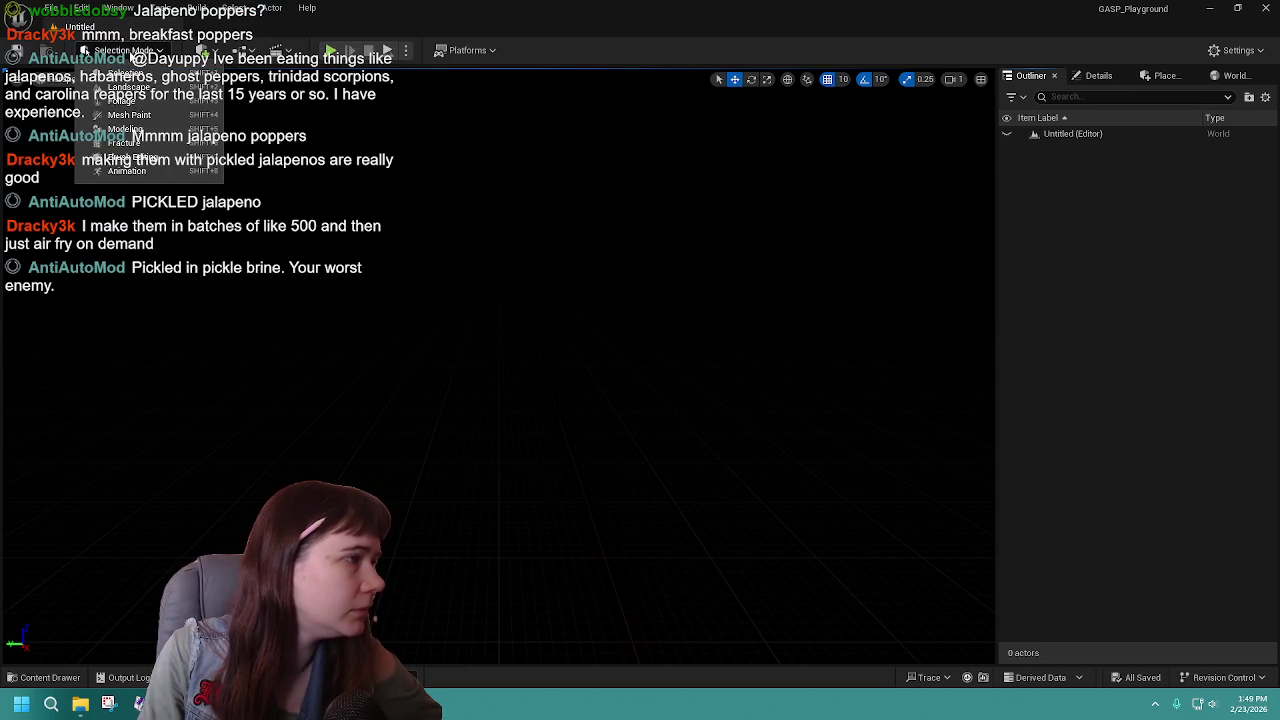
click(128, 87)
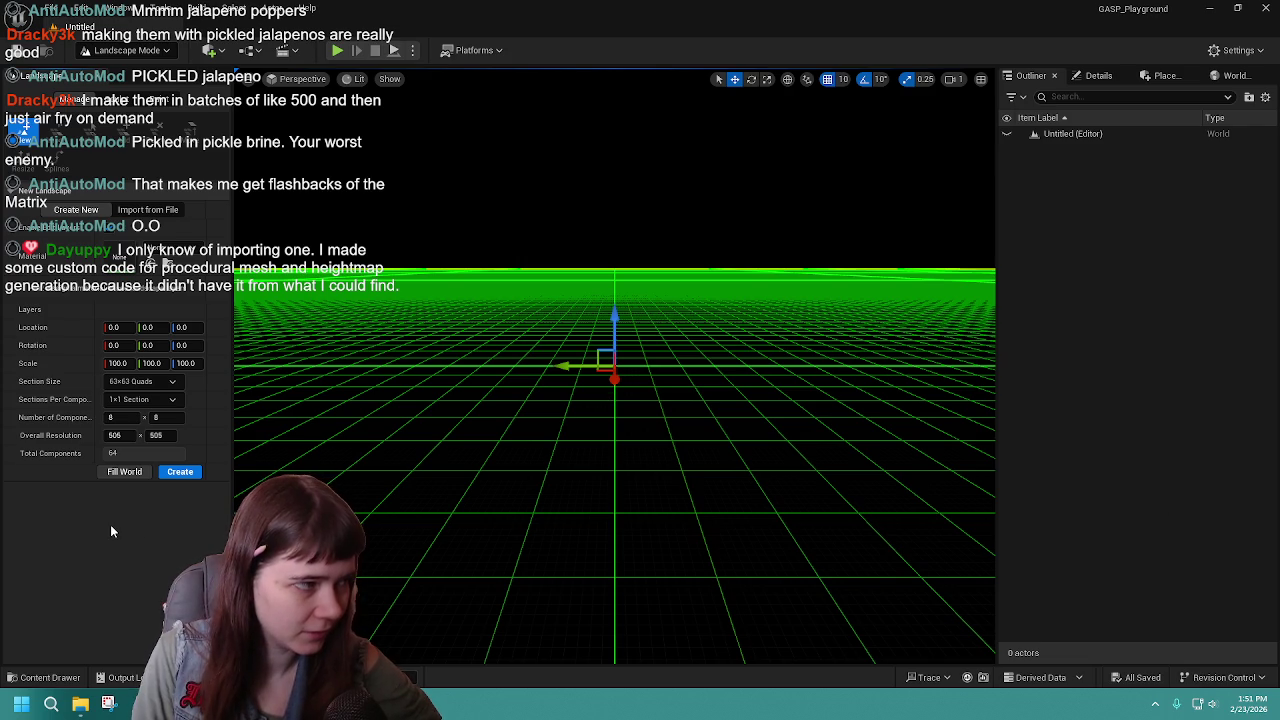
Toggle the Landscape panel between Create New and Import from File, ending on Import from File.
click(120, 256)
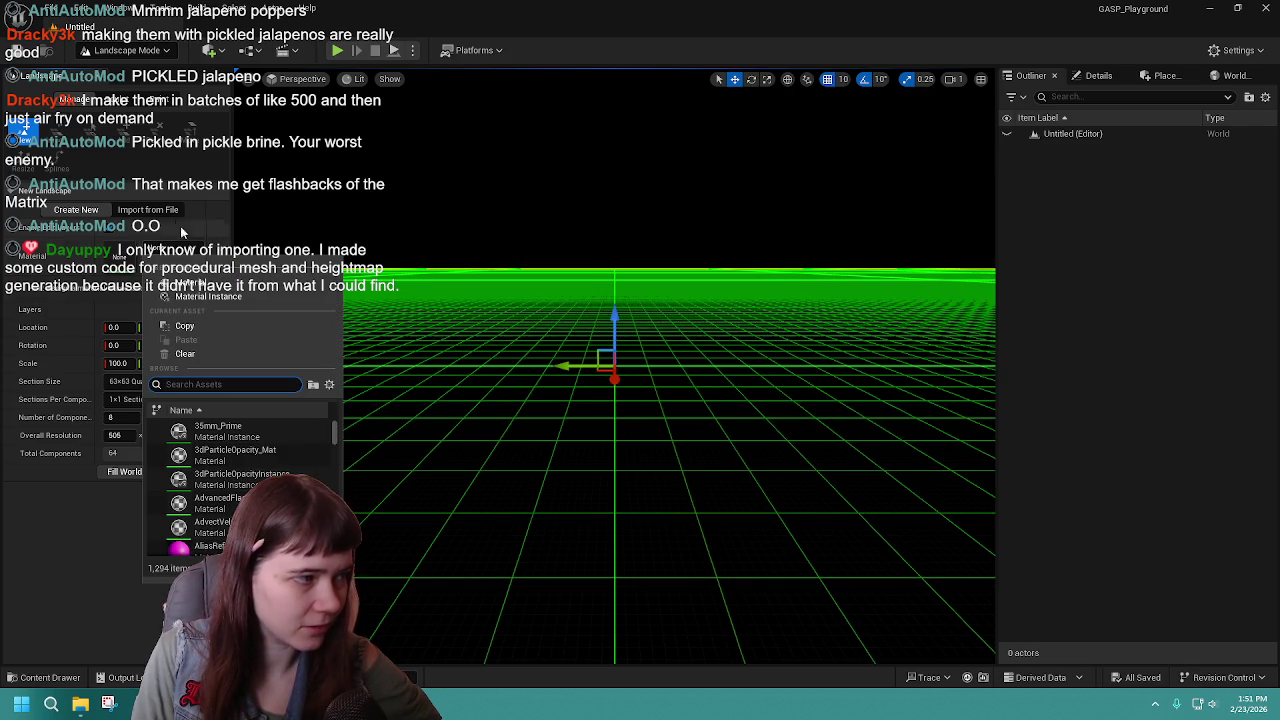
click(170, 210)
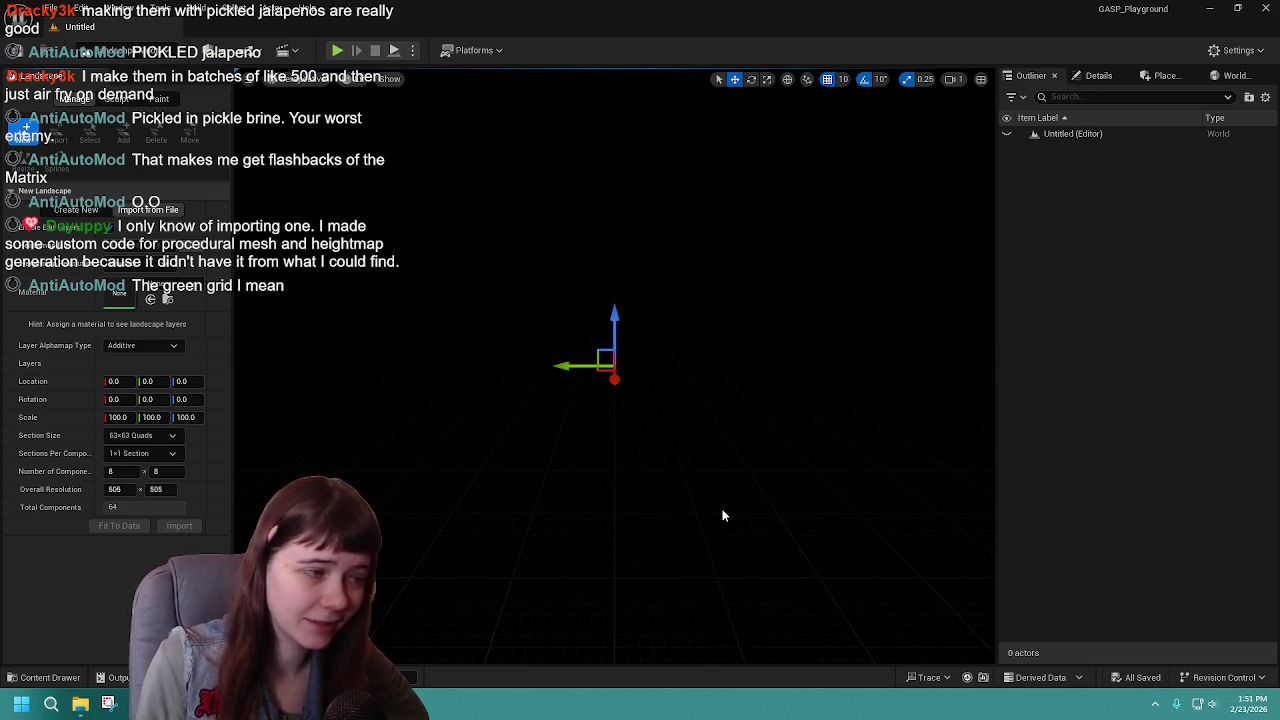
click(88, 212)
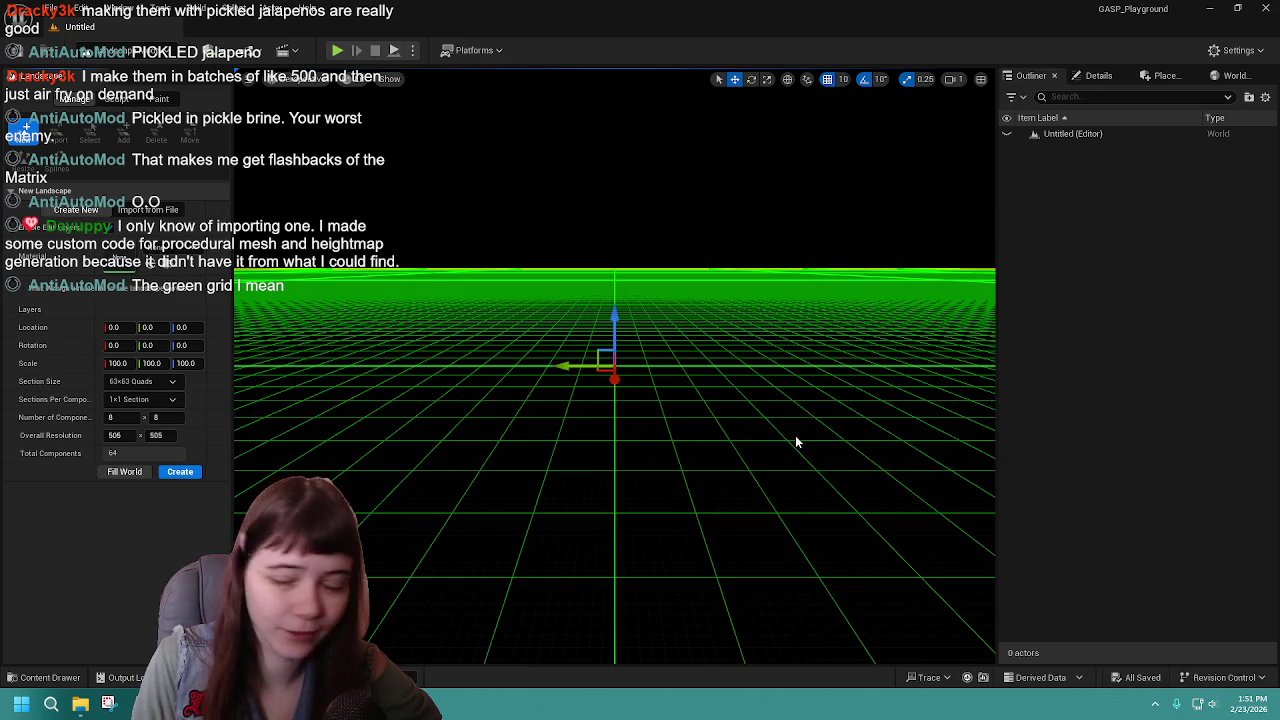
drag(795, 435, 793, 425)
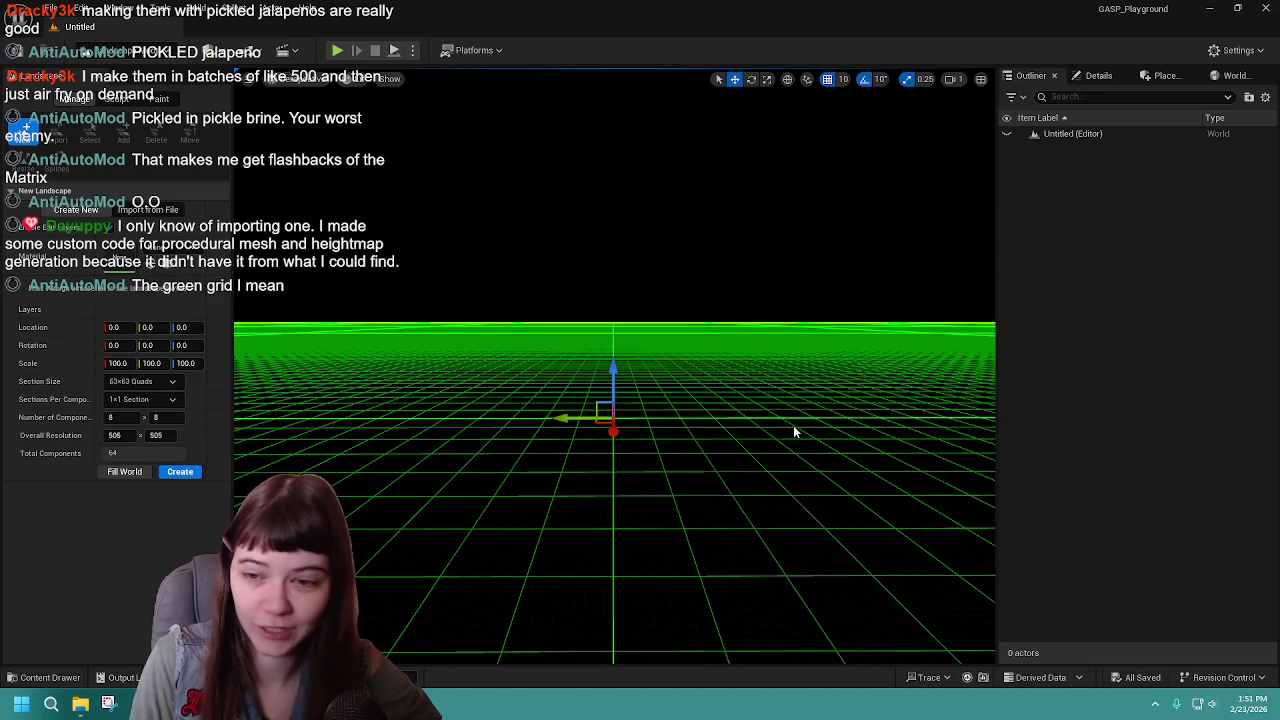
click(148, 210)
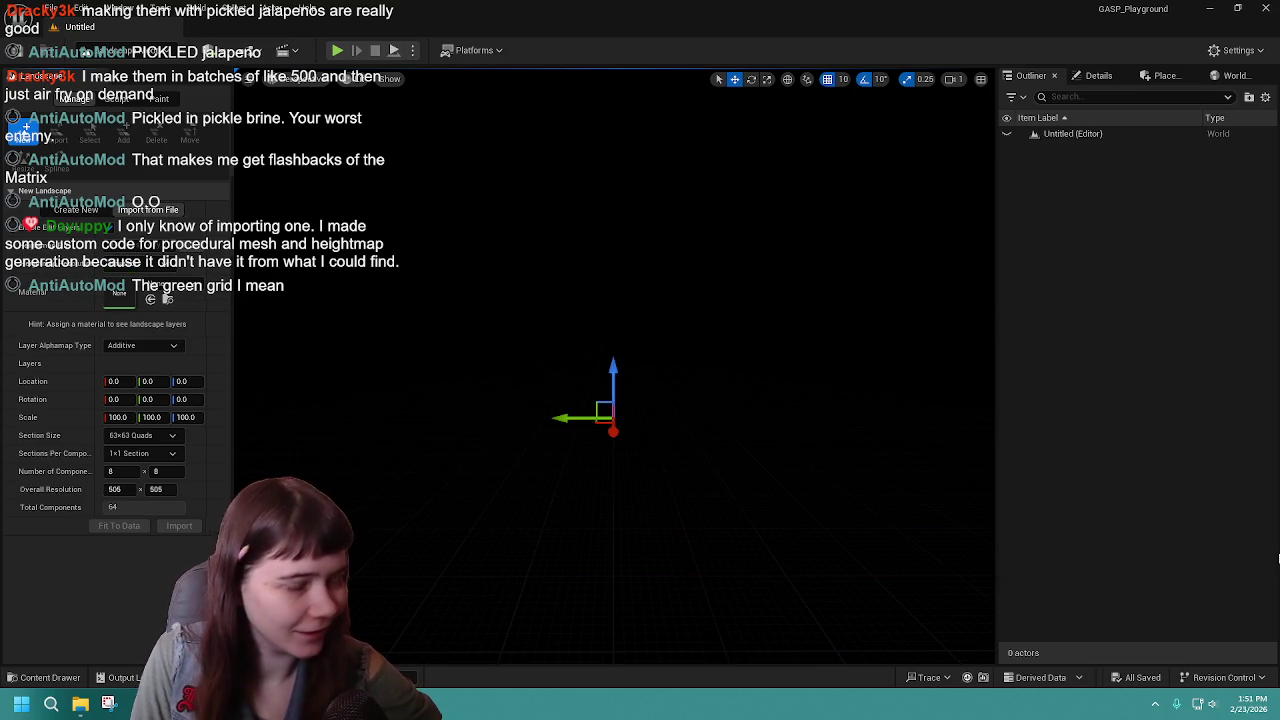
click(76, 210)
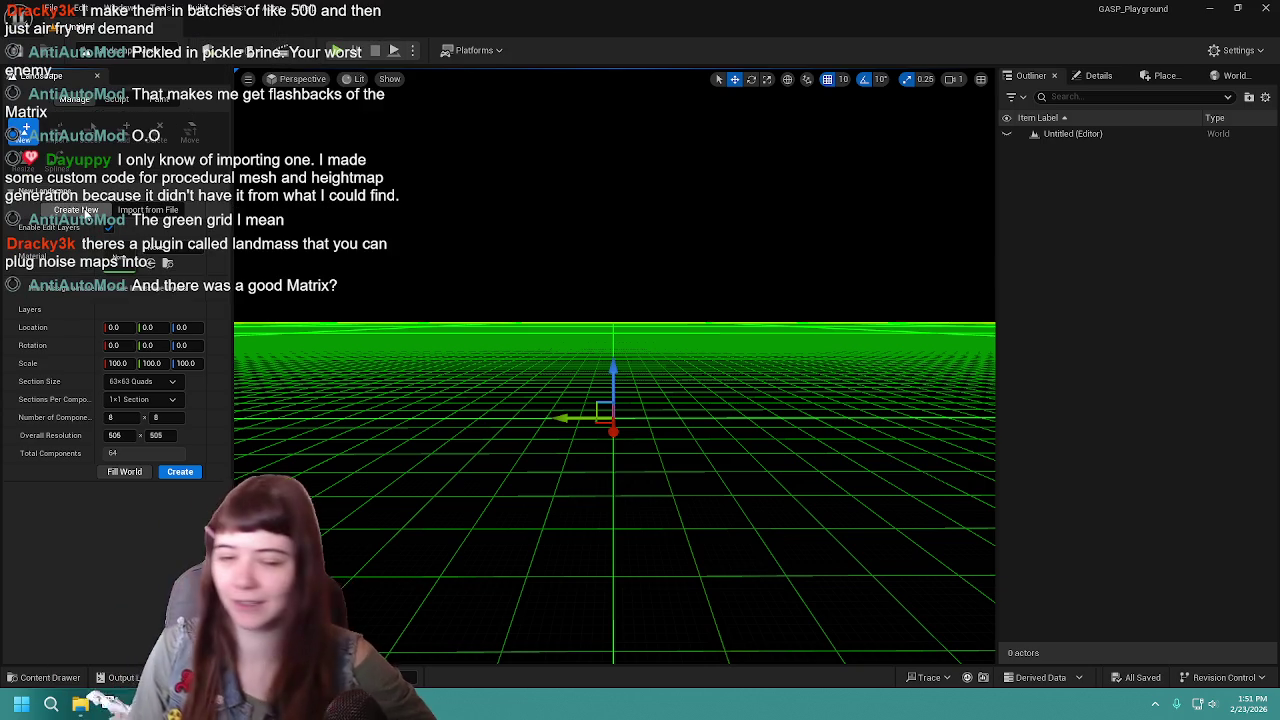
click(148, 210)
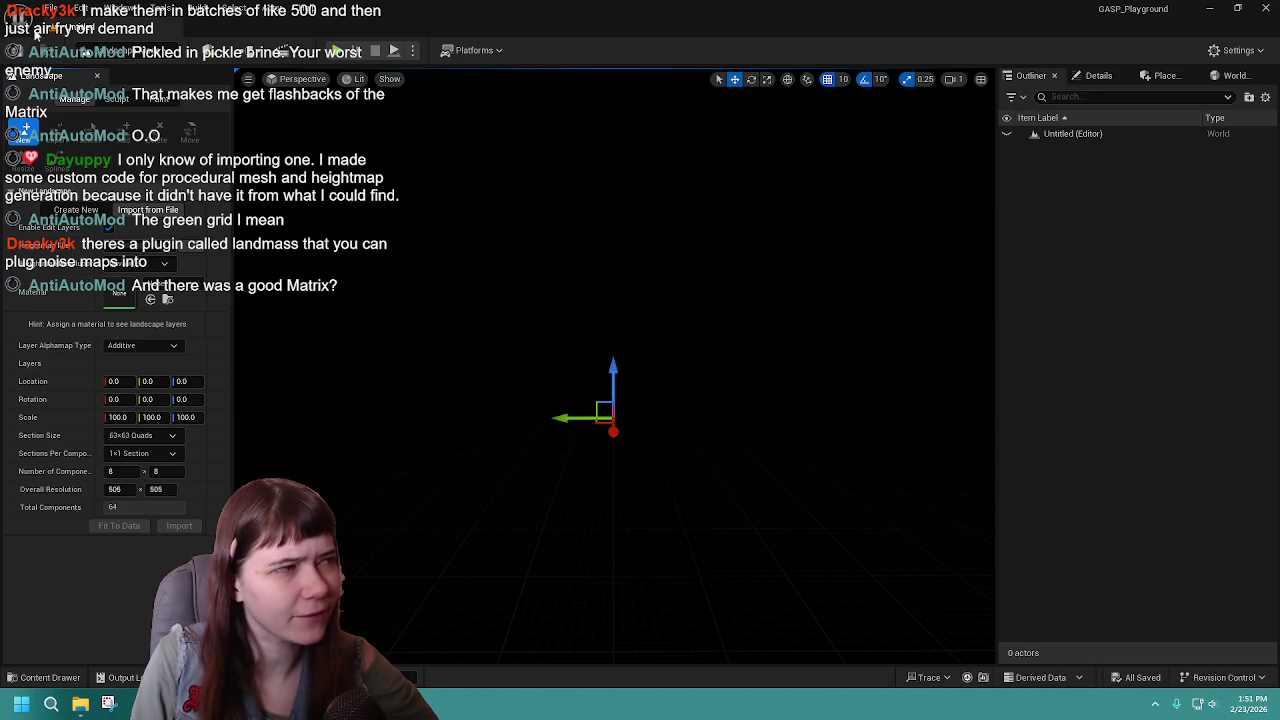
click(80, 8)
click(115, 229)
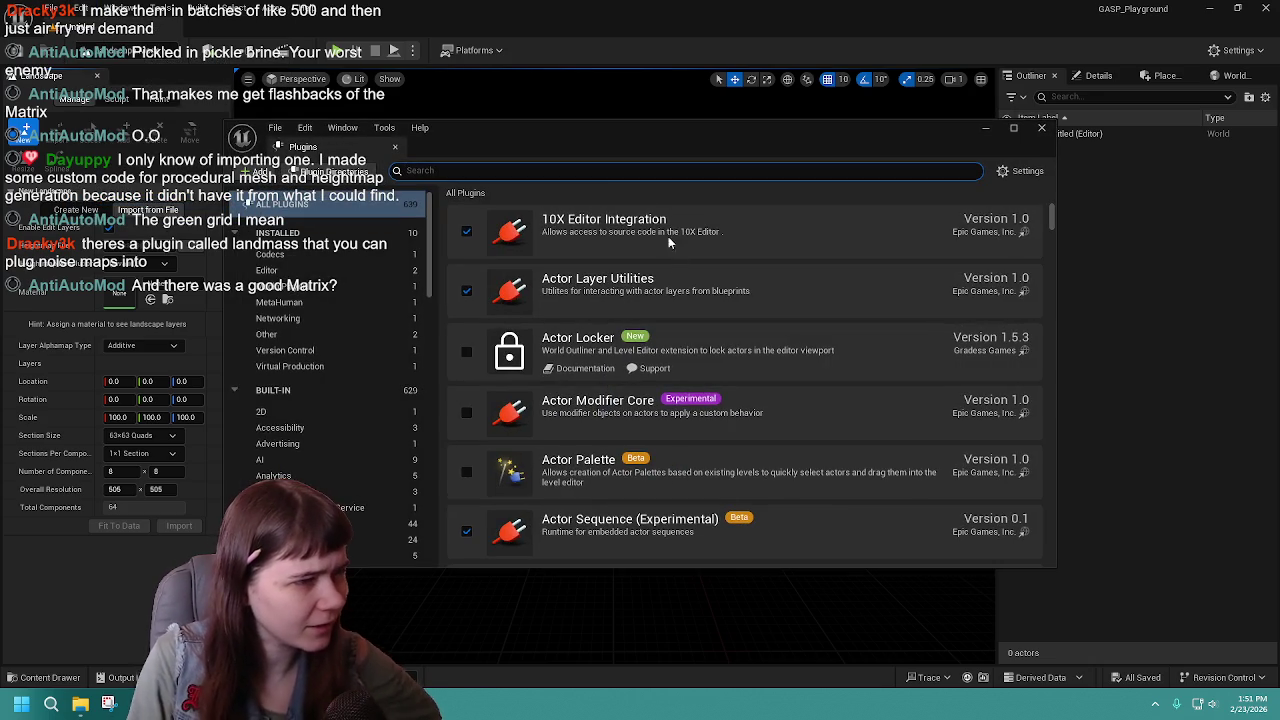
text(landmass)
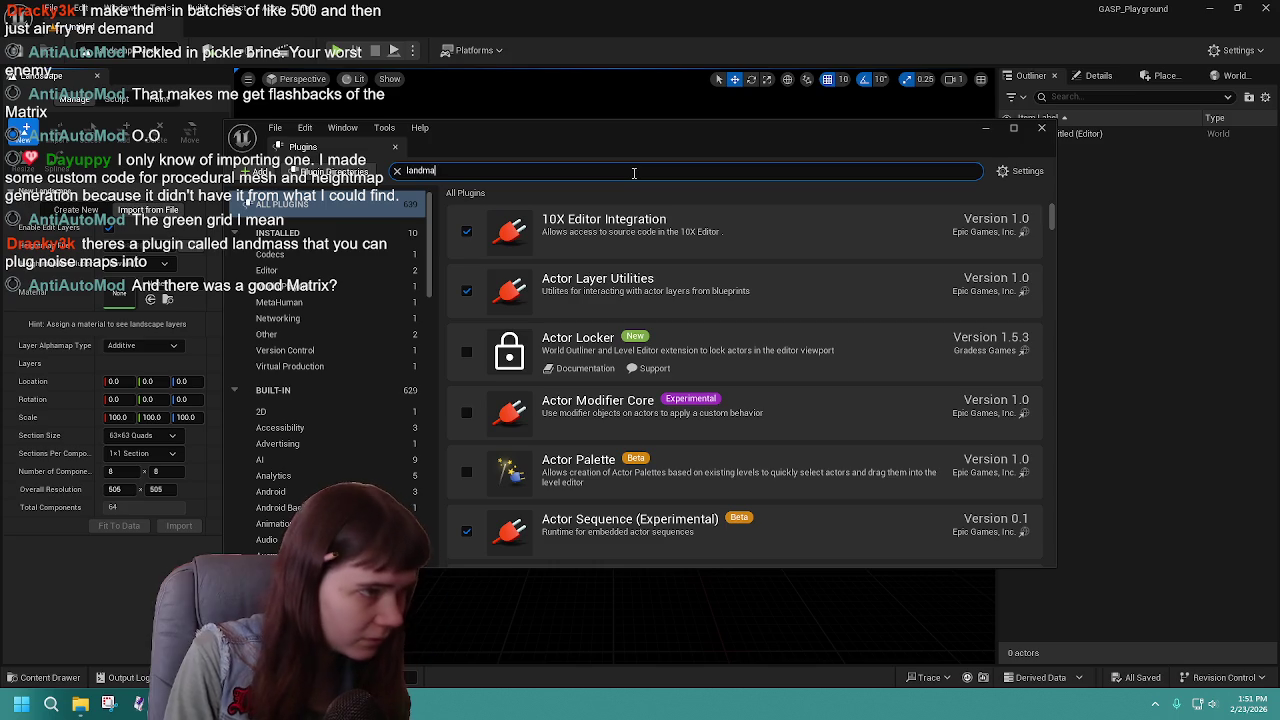
key(BackSpace)
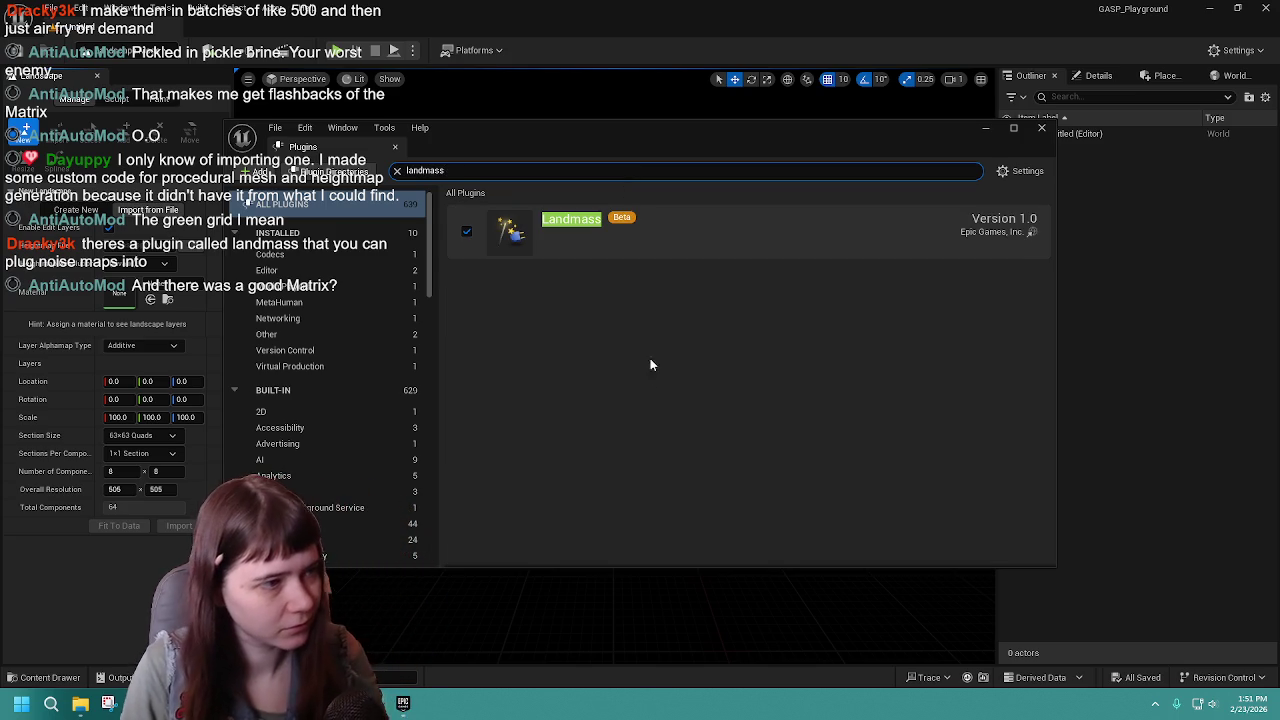
click(1041, 127)
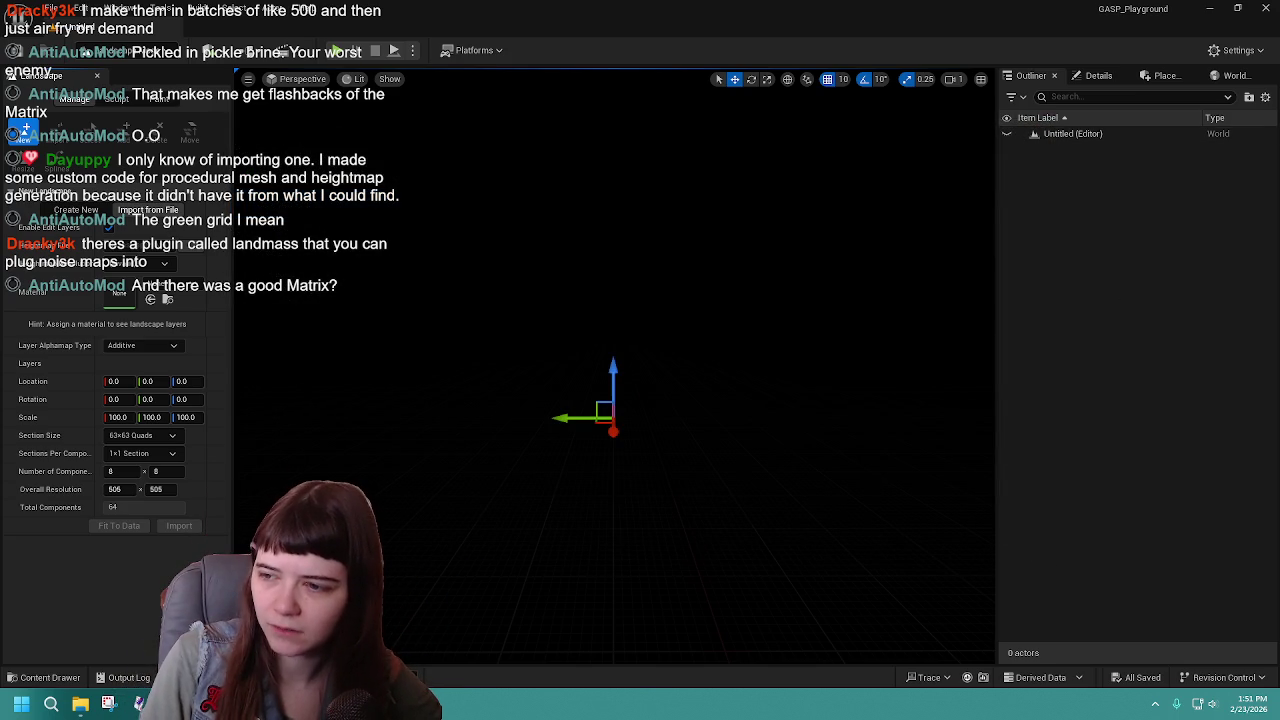
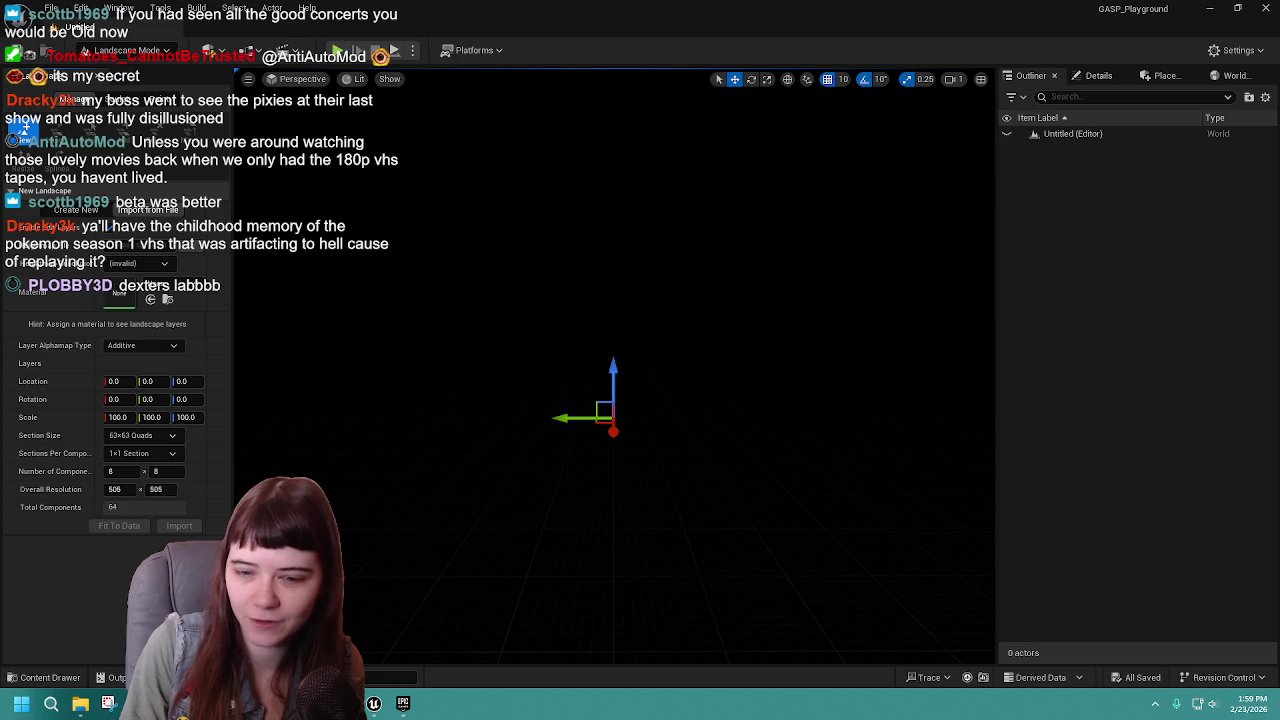
Maximize the wiki browser, then restore it down so the empty Unreal level editor shows.
drag(780, 178, 772, 2)
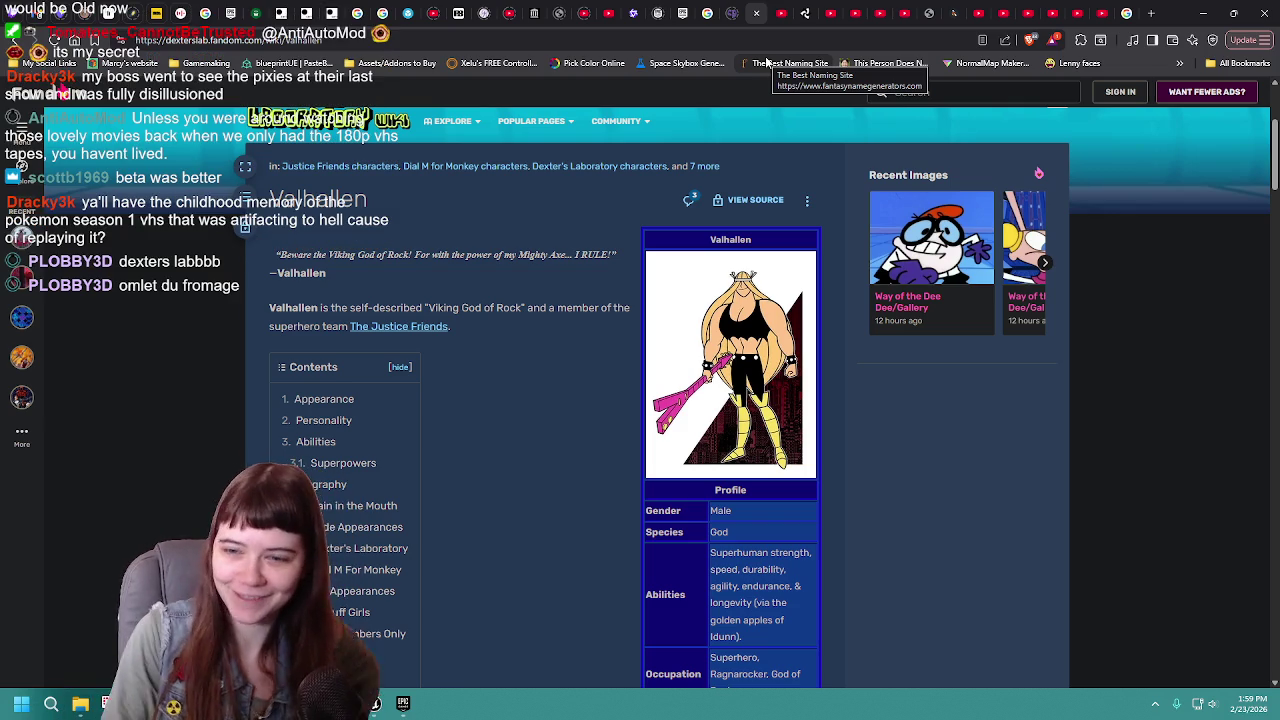
click(1234, 13)
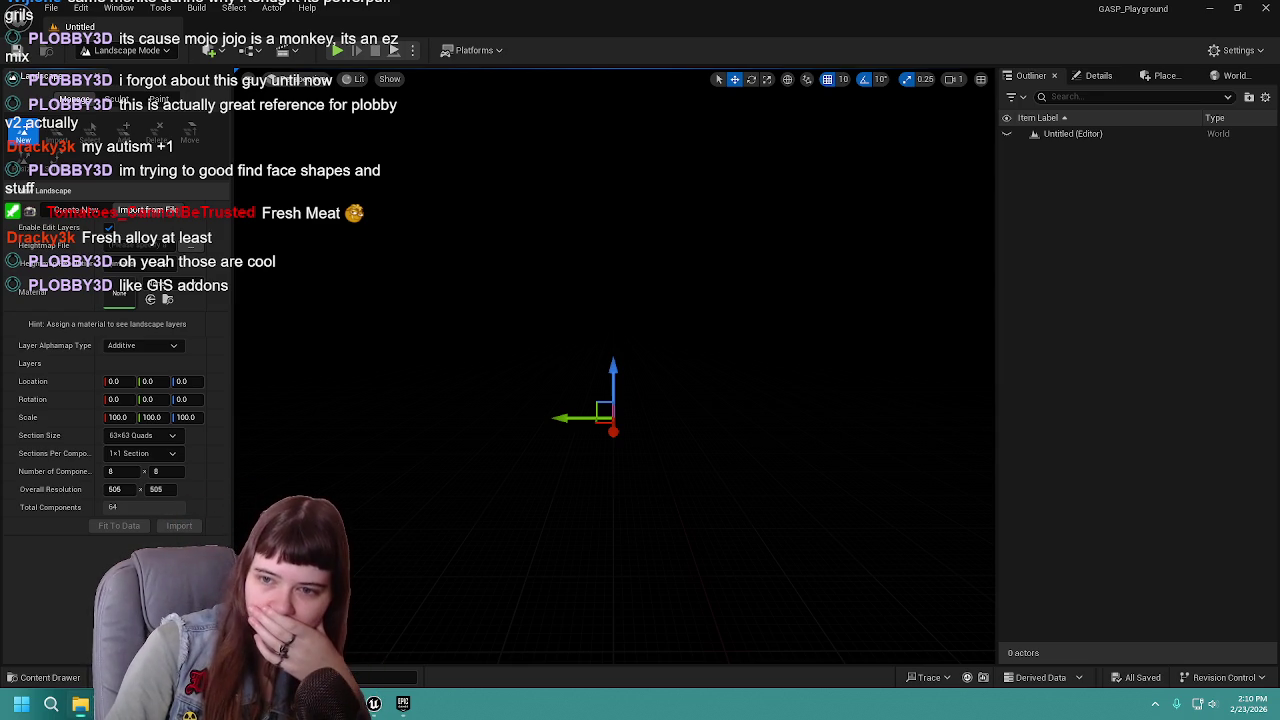
Open the Content Drawer to list Levels, MetaHumans, MW Landscape Auto Material and UltraDynamicSky.
click(14, 677)
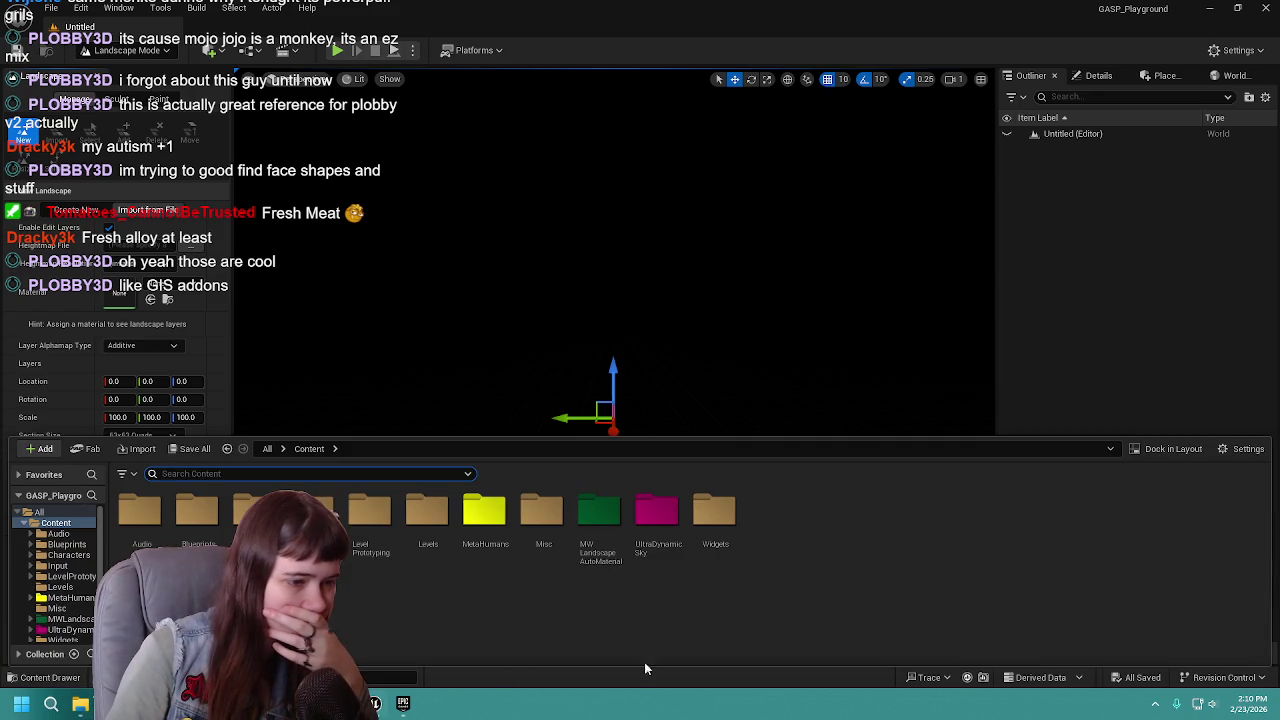
Create a new folder named Textures in Content.
right_click(720, 599)
click(767, 157)
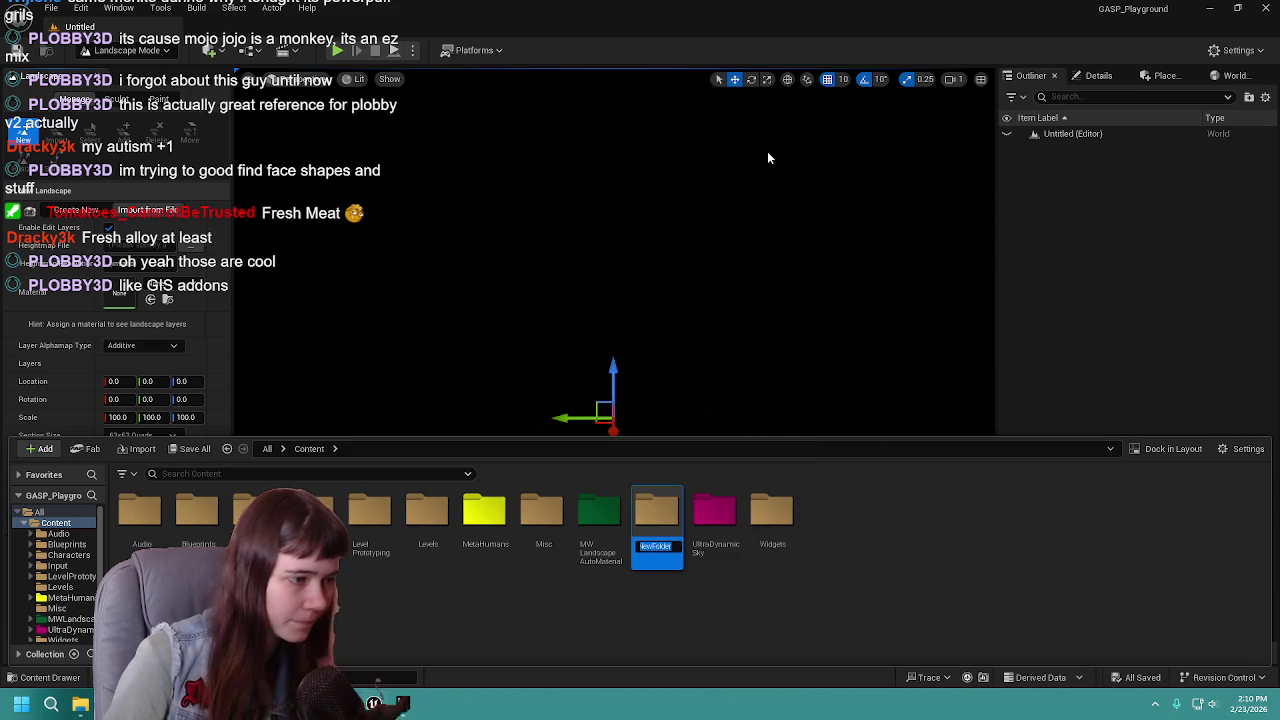
text(Textures)
key(Return)
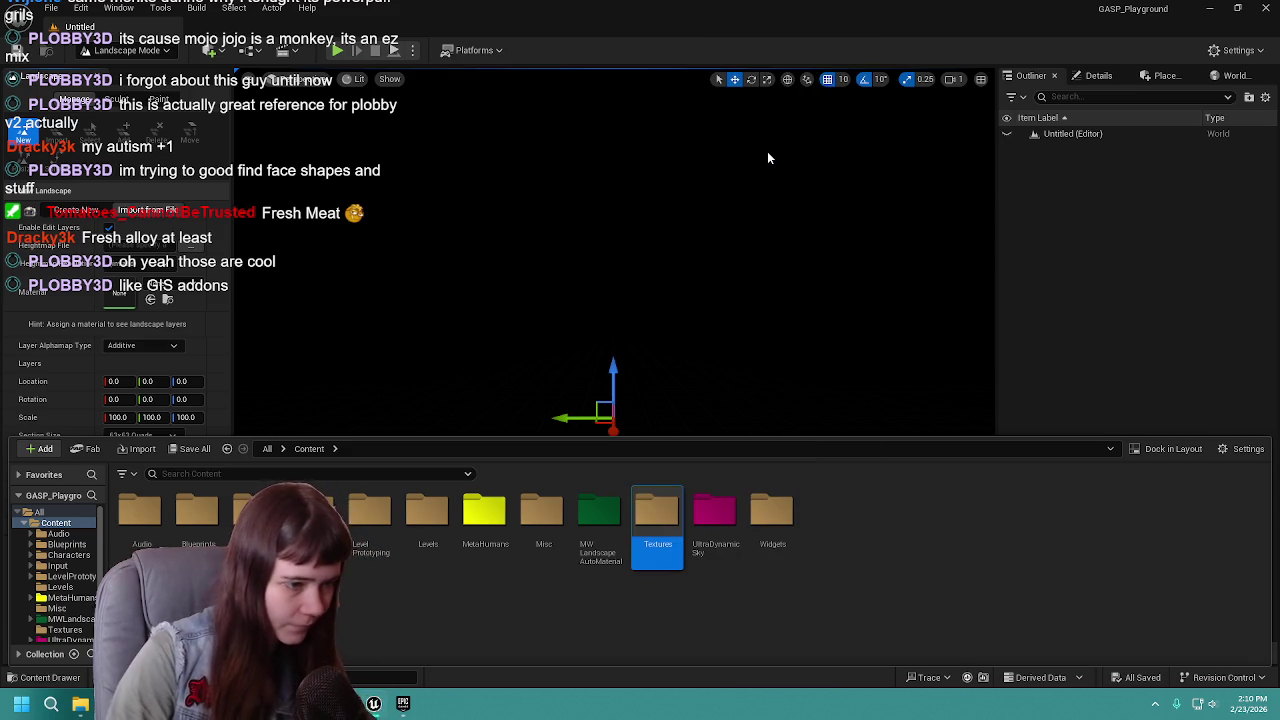
Give the Textures folder a pure red custom colour.
right_click(650, 530)
mouse_move(794, 346)
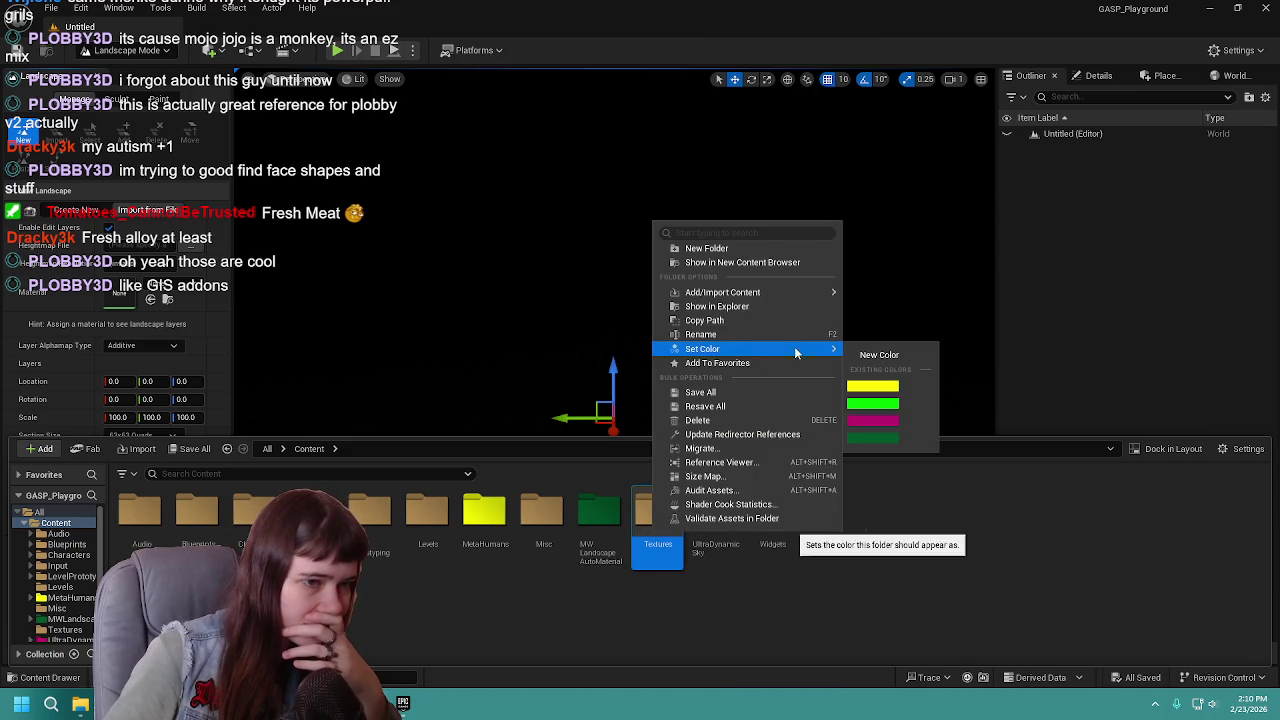
click(886, 355)
drag(960, 538, 990, 538)
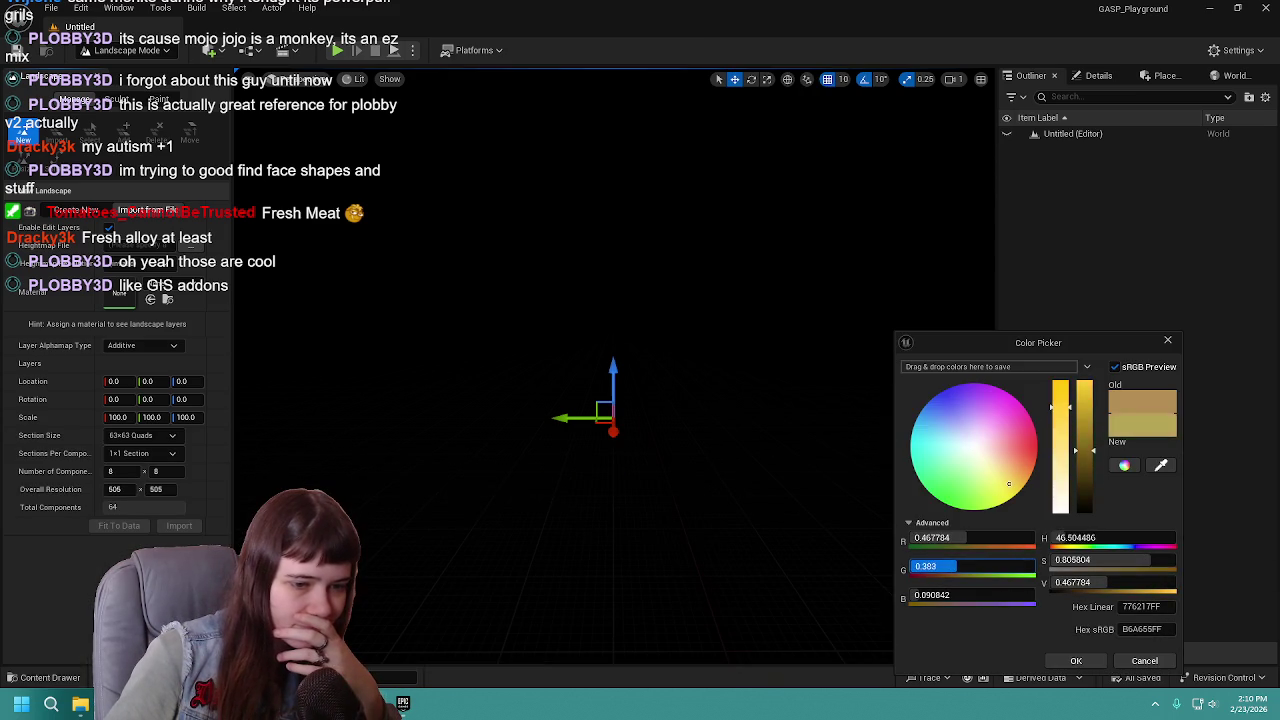
drag(960, 595, 975, 595)
drag(960, 538, 1035, 538)
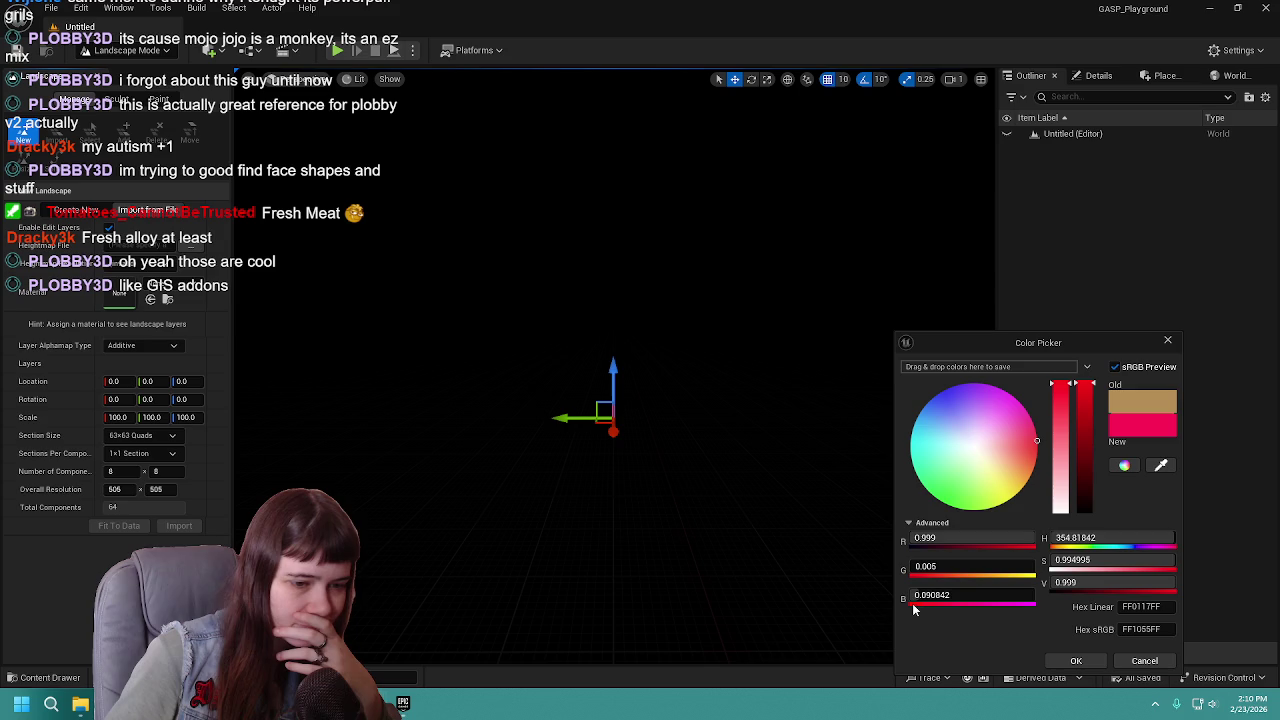
drag(960, 595, 930, 595)
click(1076, 660)
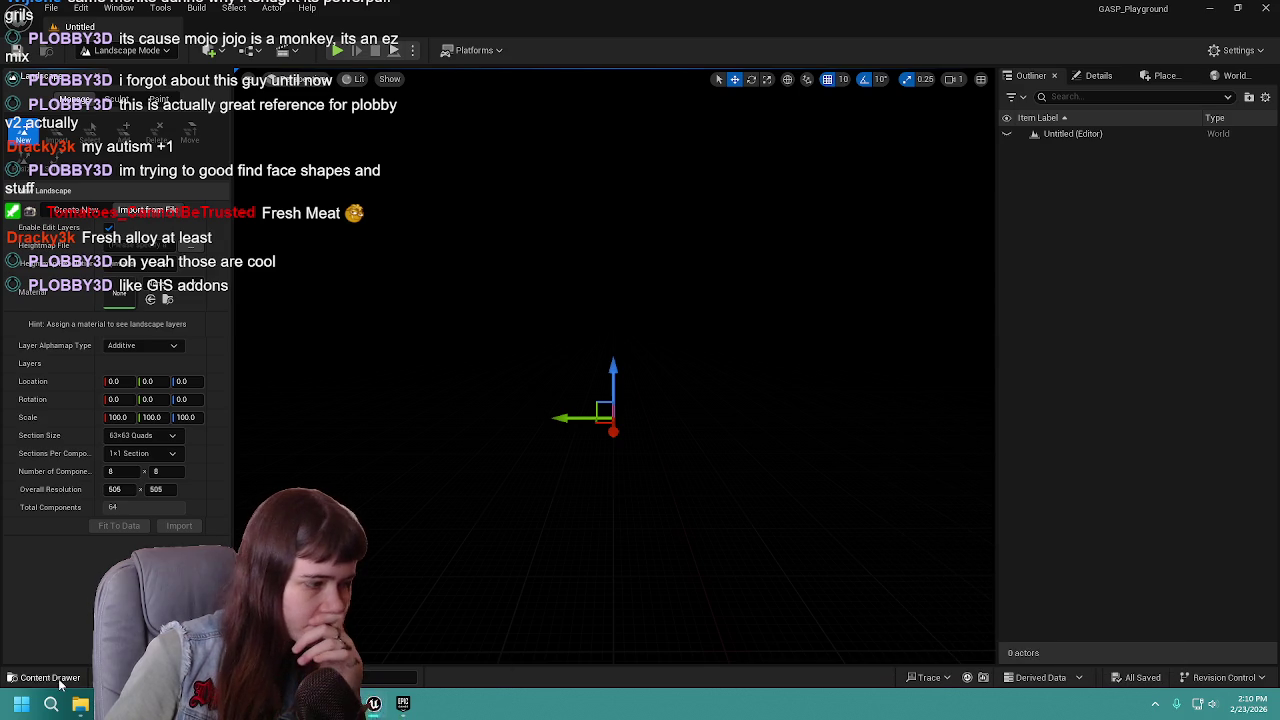
Open the Textures folder and save the imported heightmap with Save All.
click(45, 677)
double_click(664, 525)
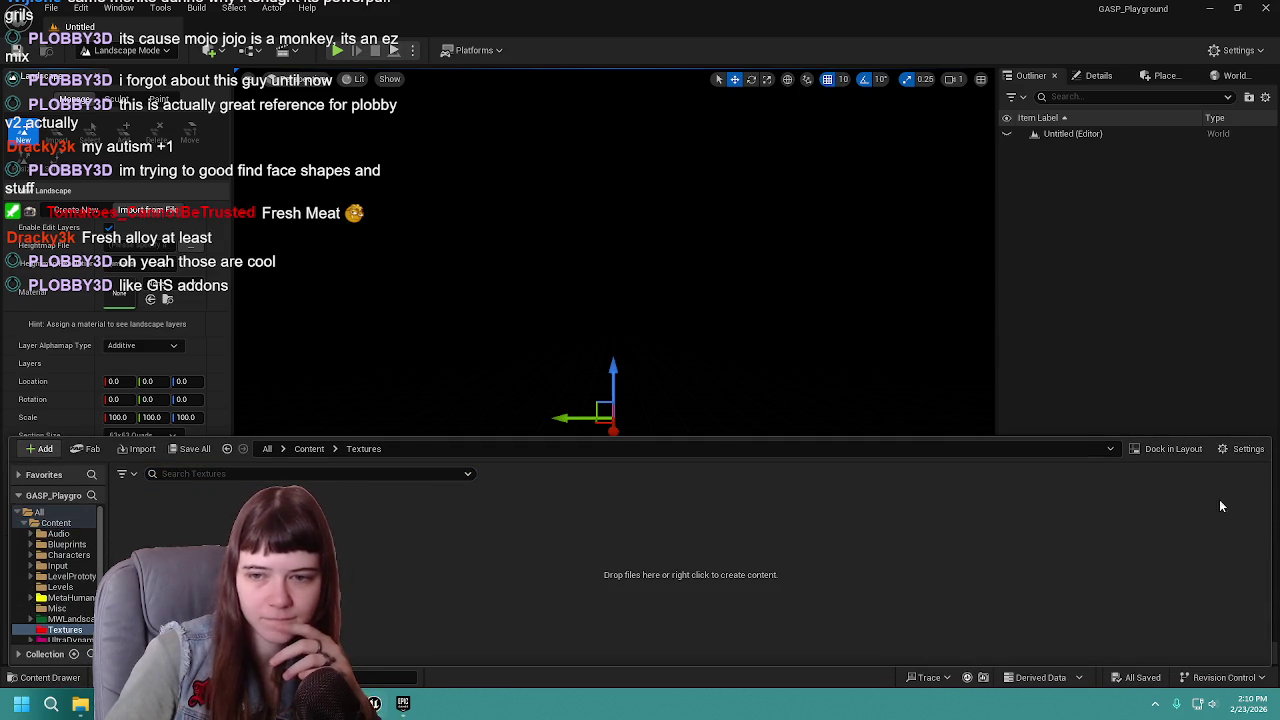
click(192, 449)
click(745, 501)
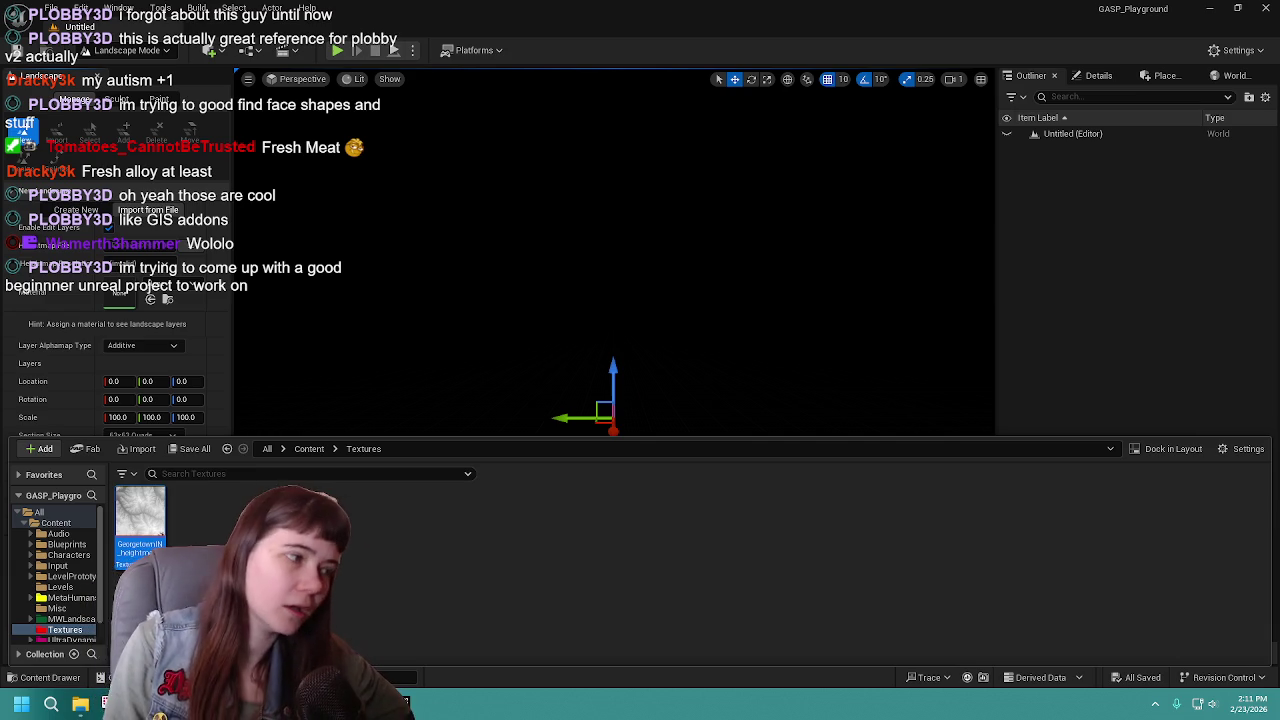
click(1006, 578)
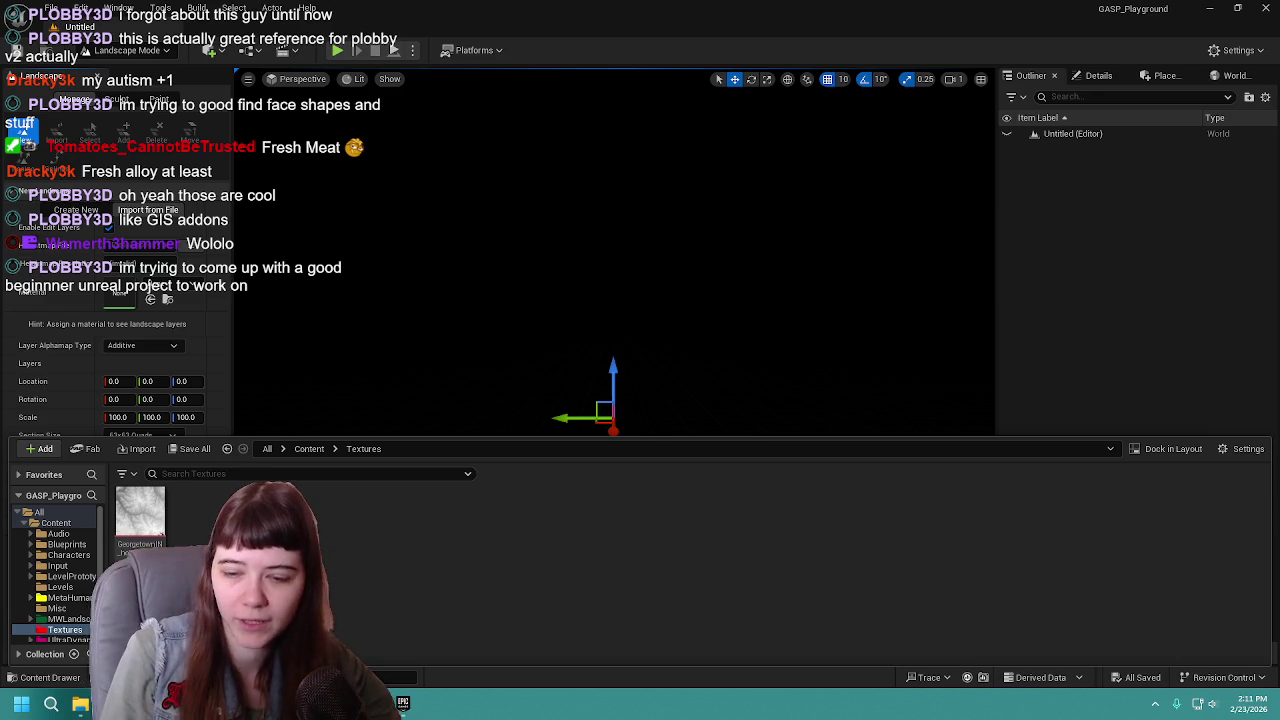
click(150, 543)
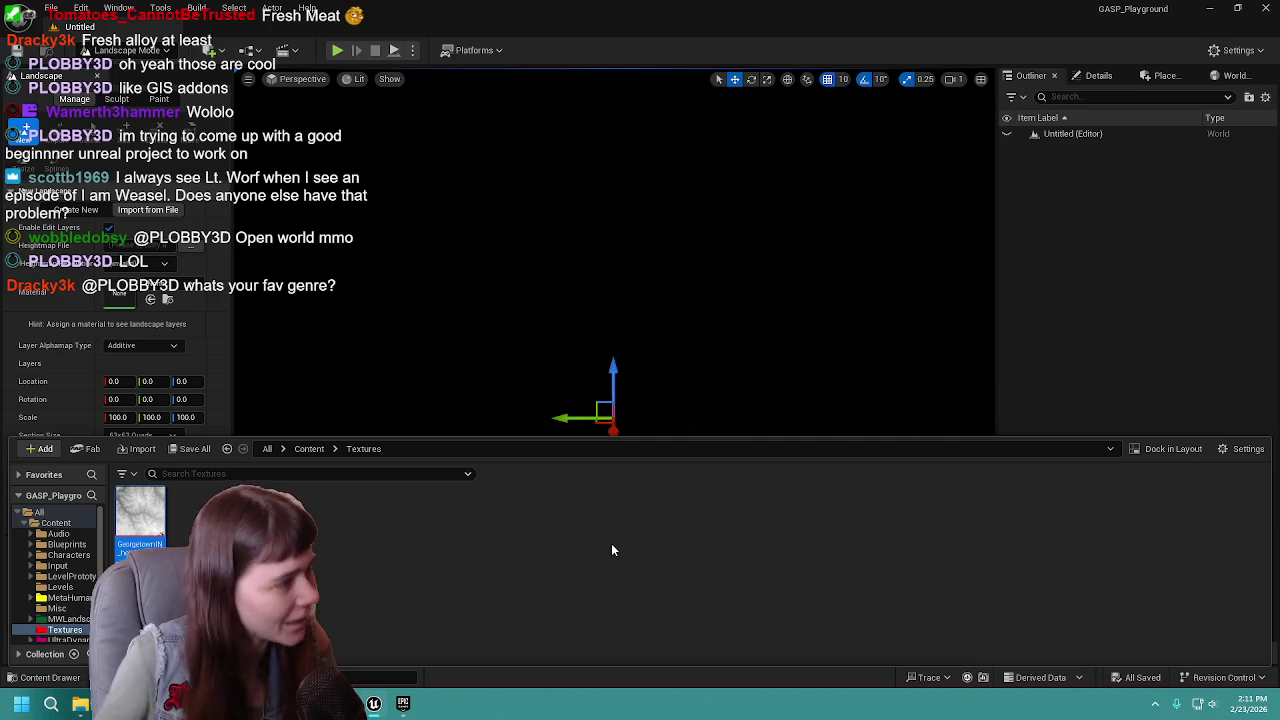
click(172, 290)
key(Escape)
click(68, 682)
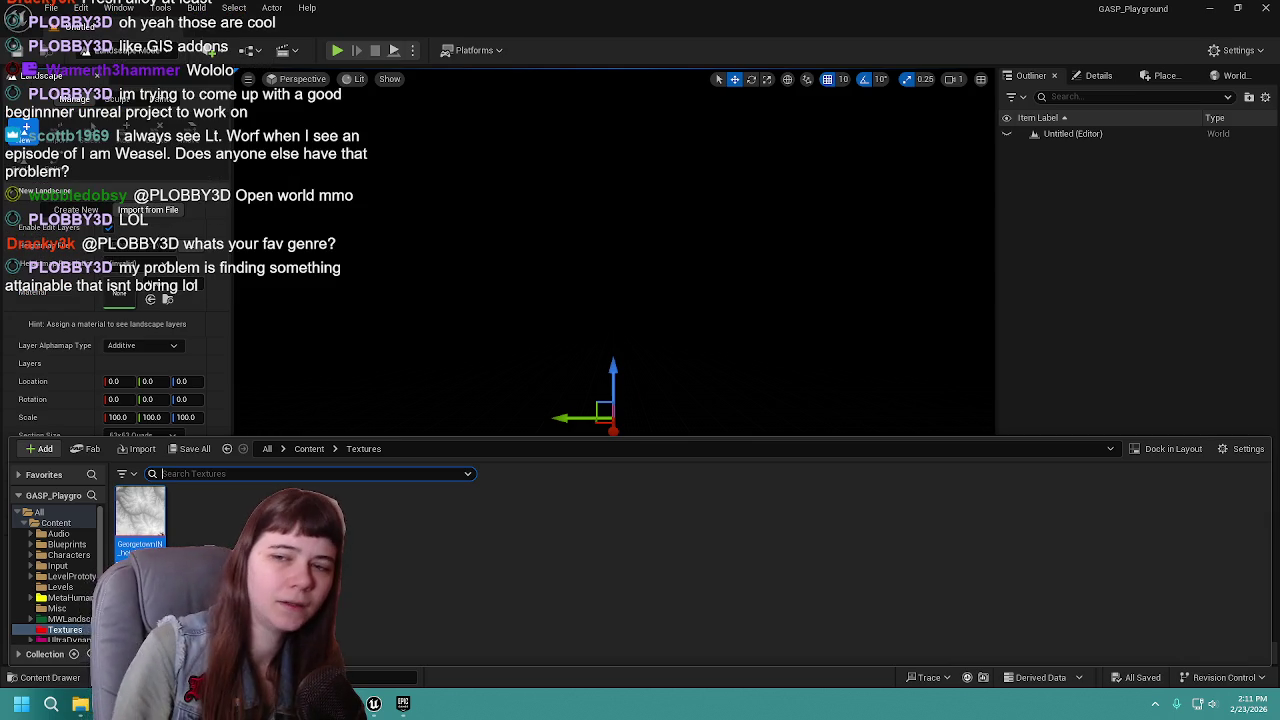
Browse to MWLandscapeAutoMaterial > Materials > Landscape and look over the DesertExample and MountainRangeExample materials.
click(309, 448)
double_click(600, 520)
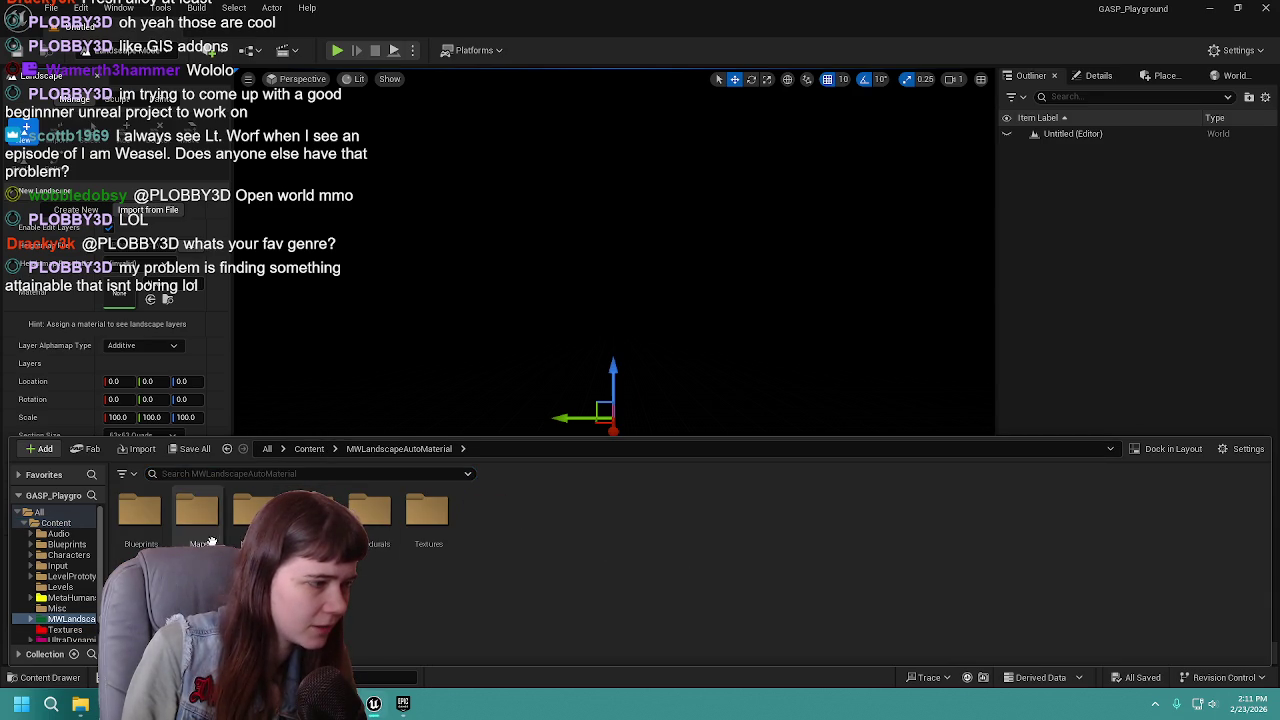
double_click(255, 512)
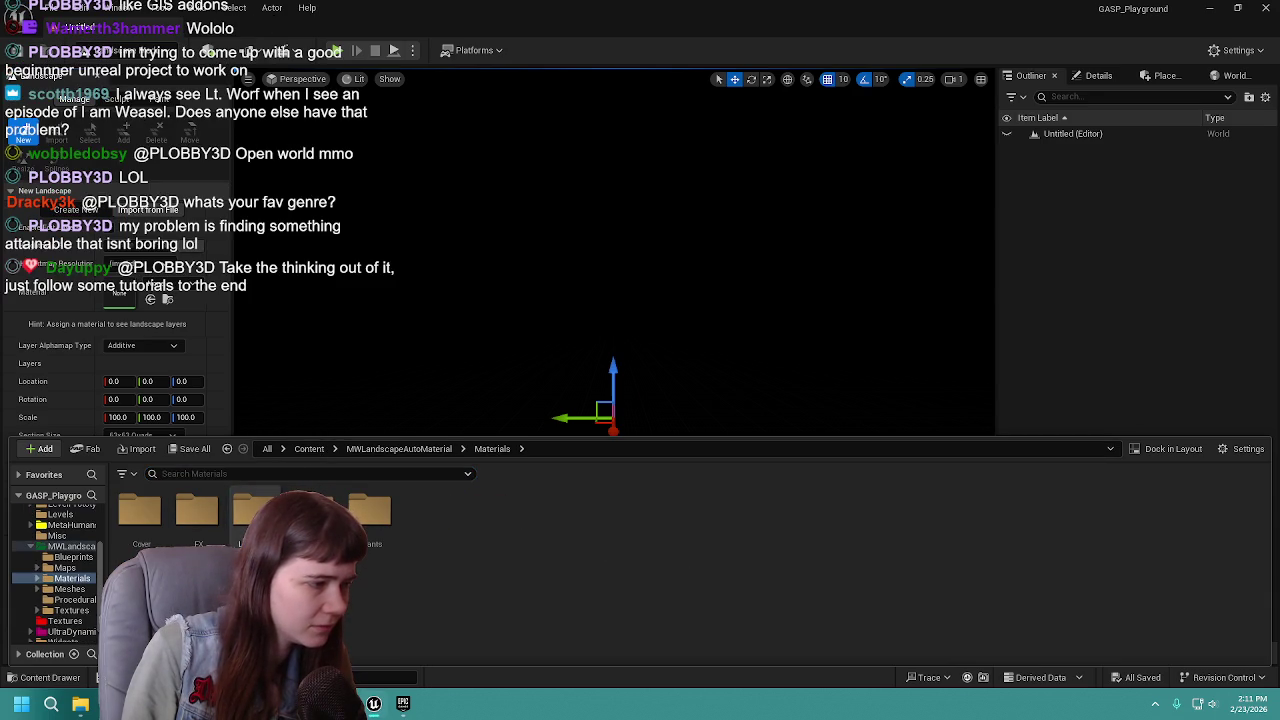
double_click(255, 512)
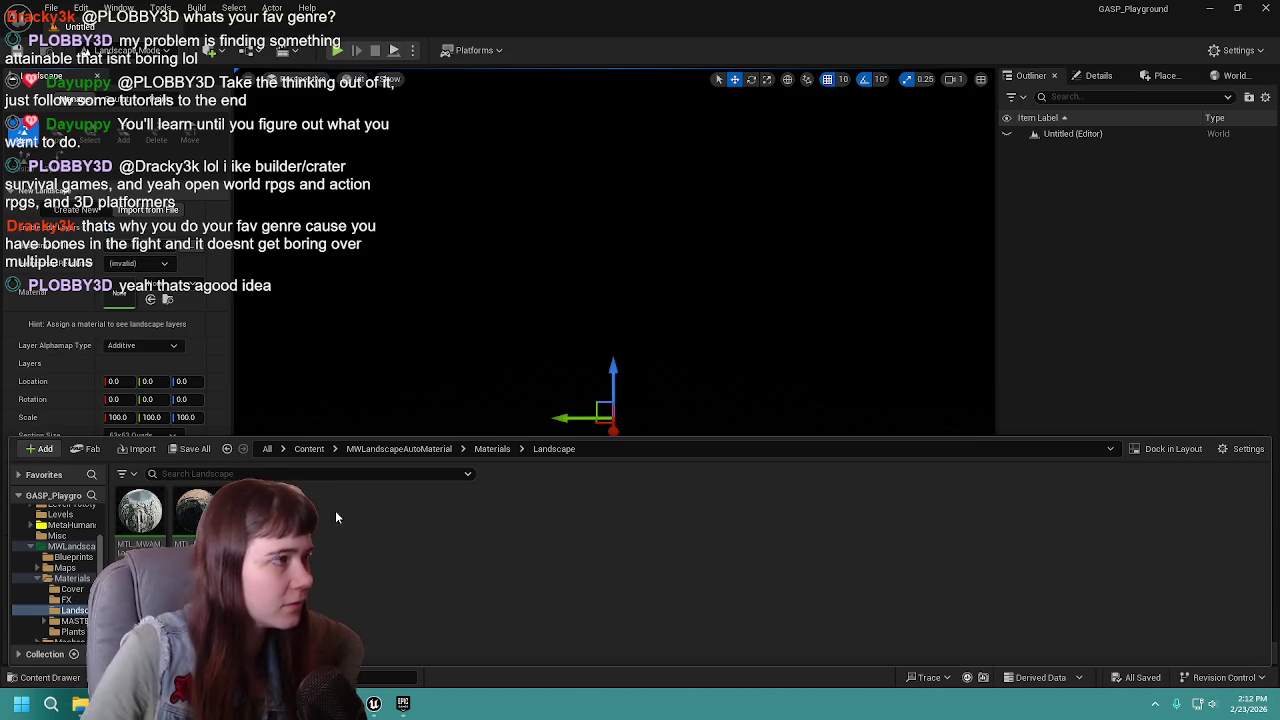
mouse_move(138, 539)
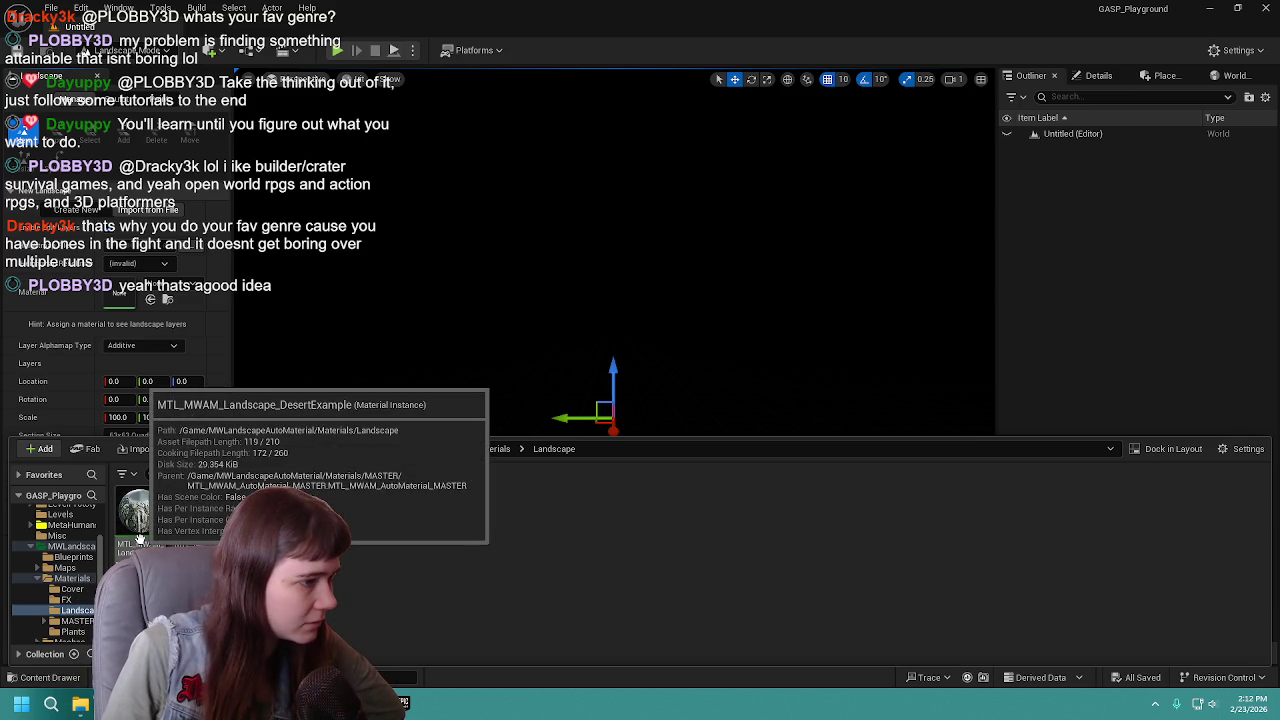
mouse_move(258, 535)
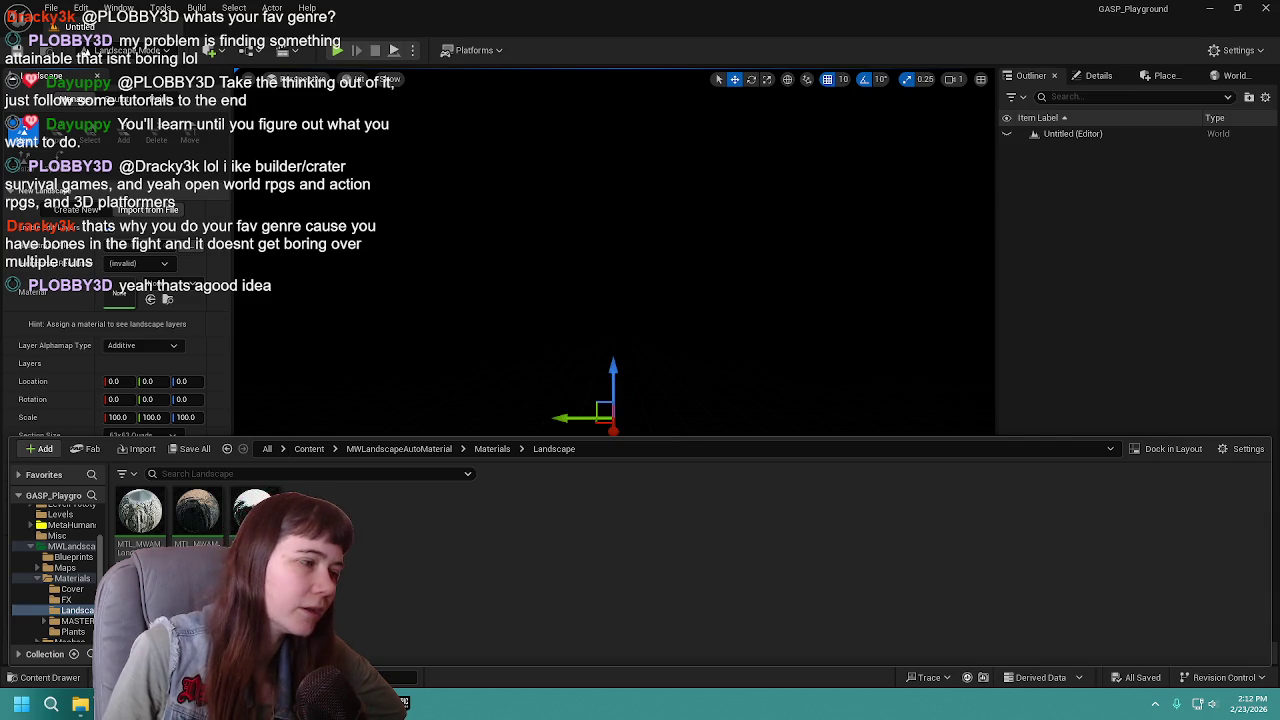
mouse_move(182, 541)
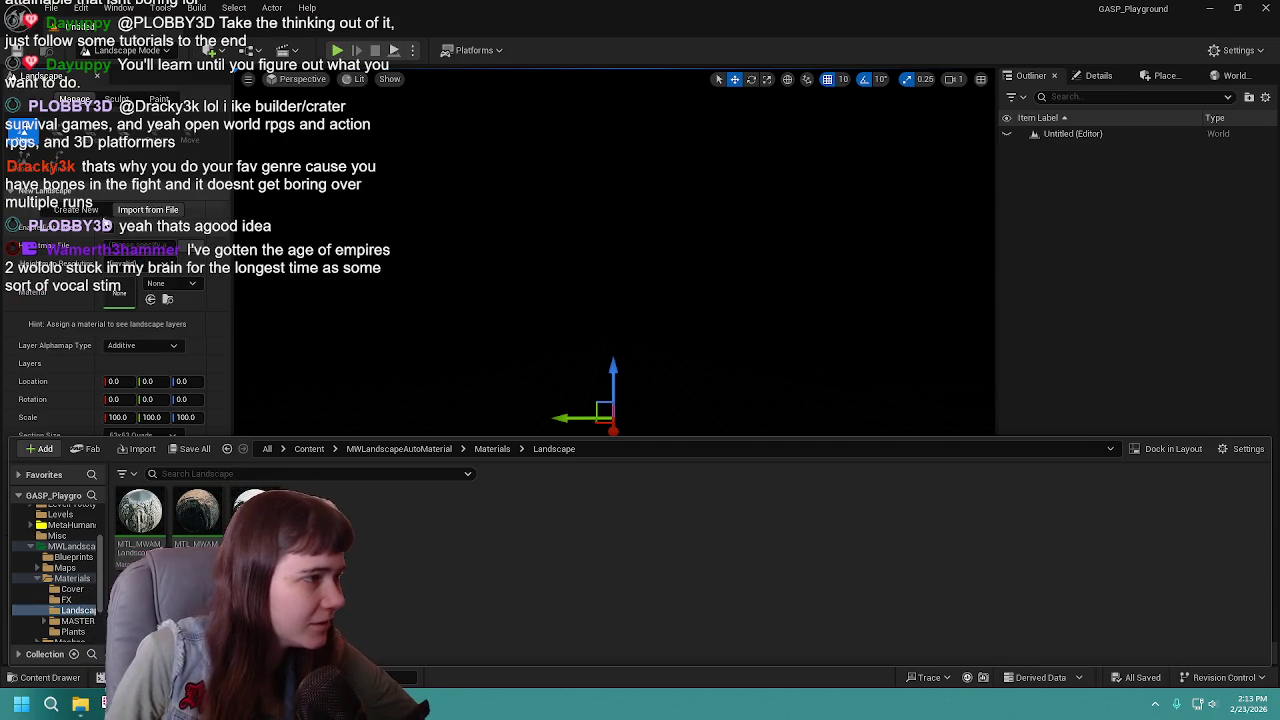
Choose Create New for a green landscape grid preview, tilt the view down over it.
click(160, 360)
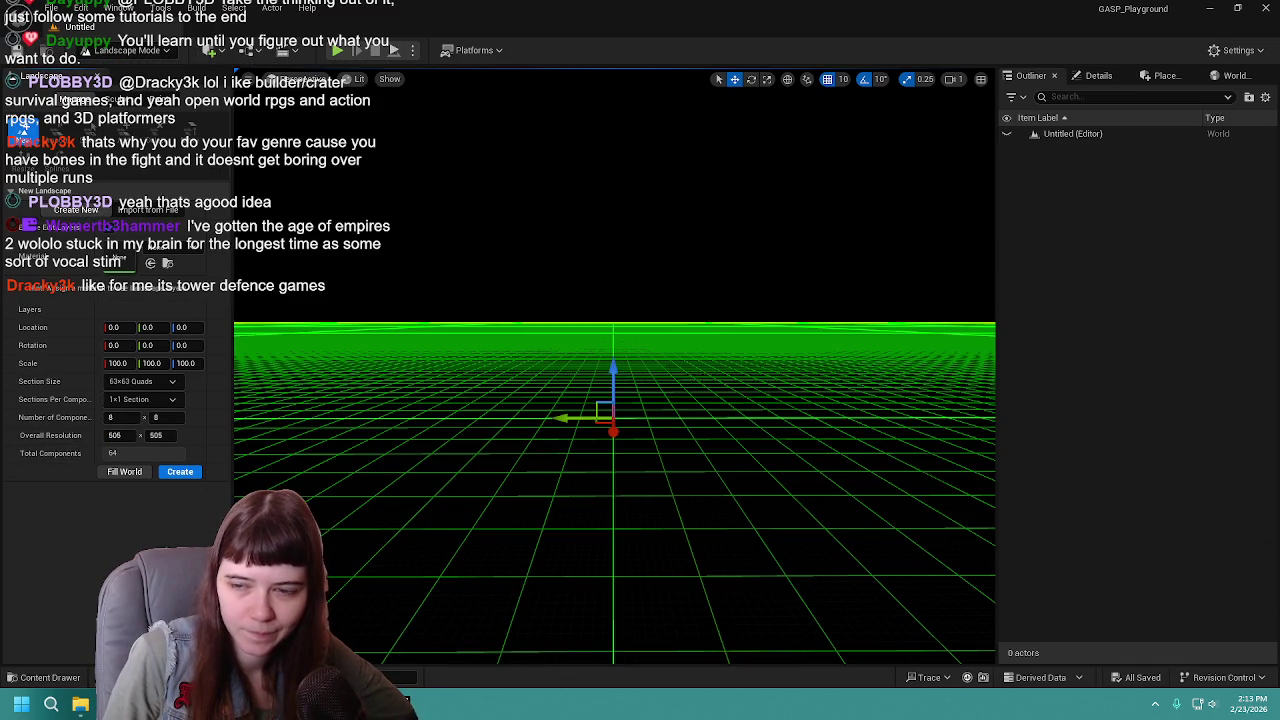
key(ctrl+space)
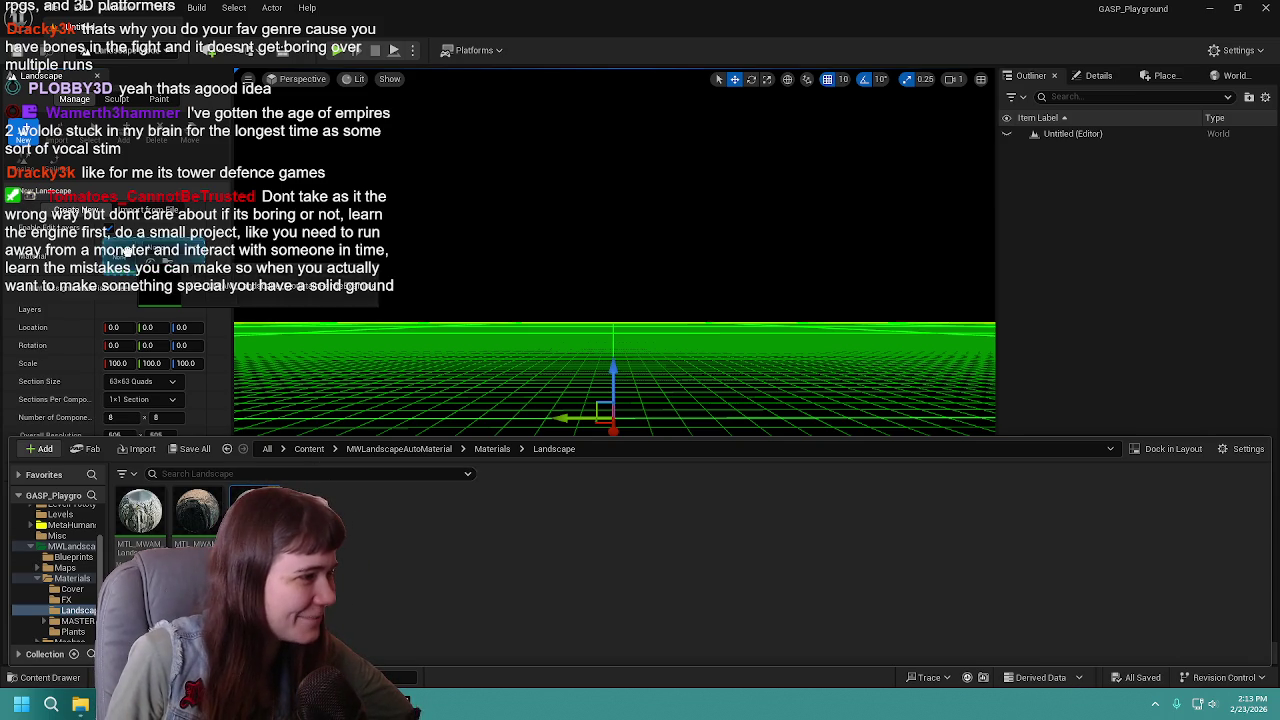
scroll(126, 255, down, 1)
mouse_move(751, 265)
mouse_down()
mouse_move(752, 388)
mouse_move(752, 376)
mouse_up()
key(ctrl+space)
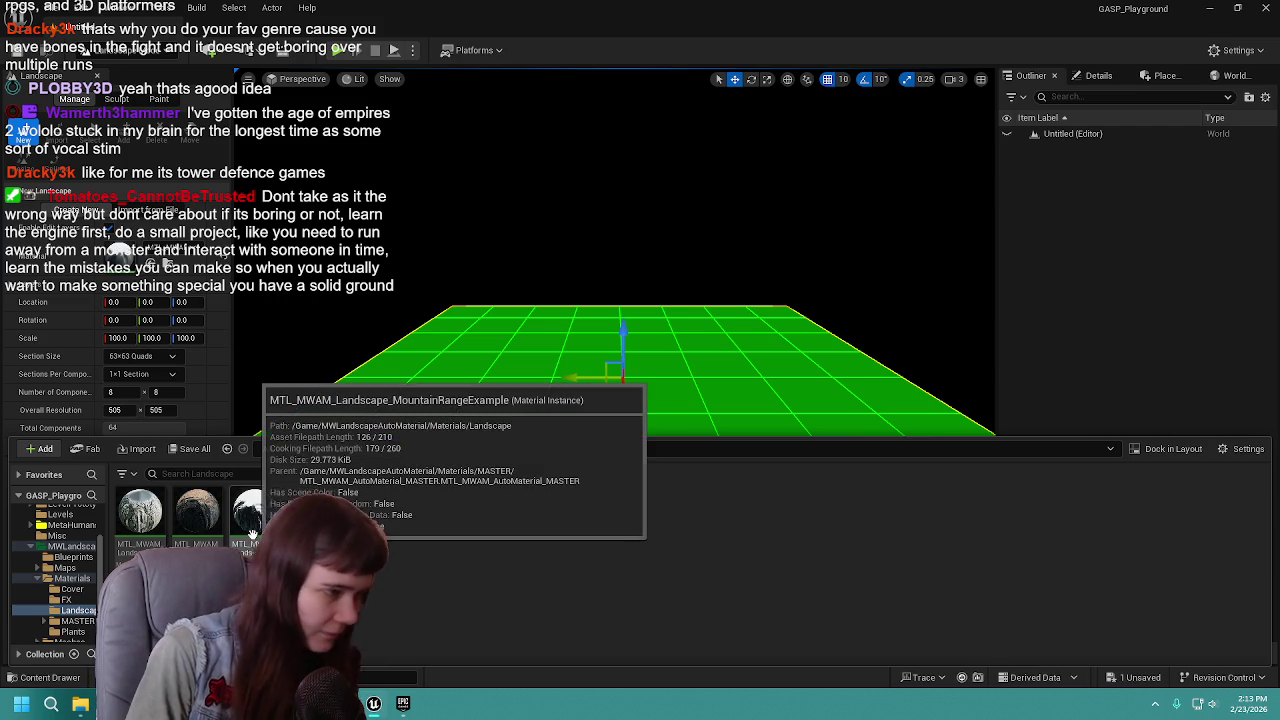
Close the Content Drawer and expand the material instance's snow settings.
click(1263, 136)
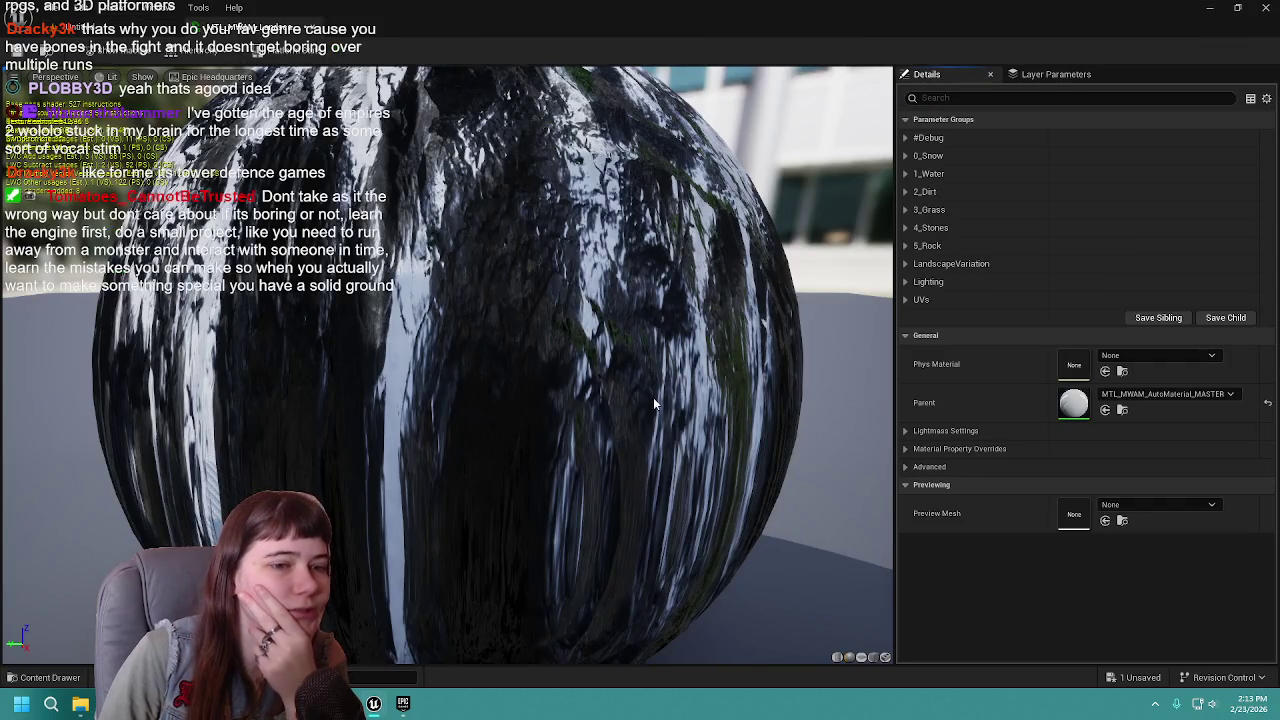
scroll(653, 397, down, 5)
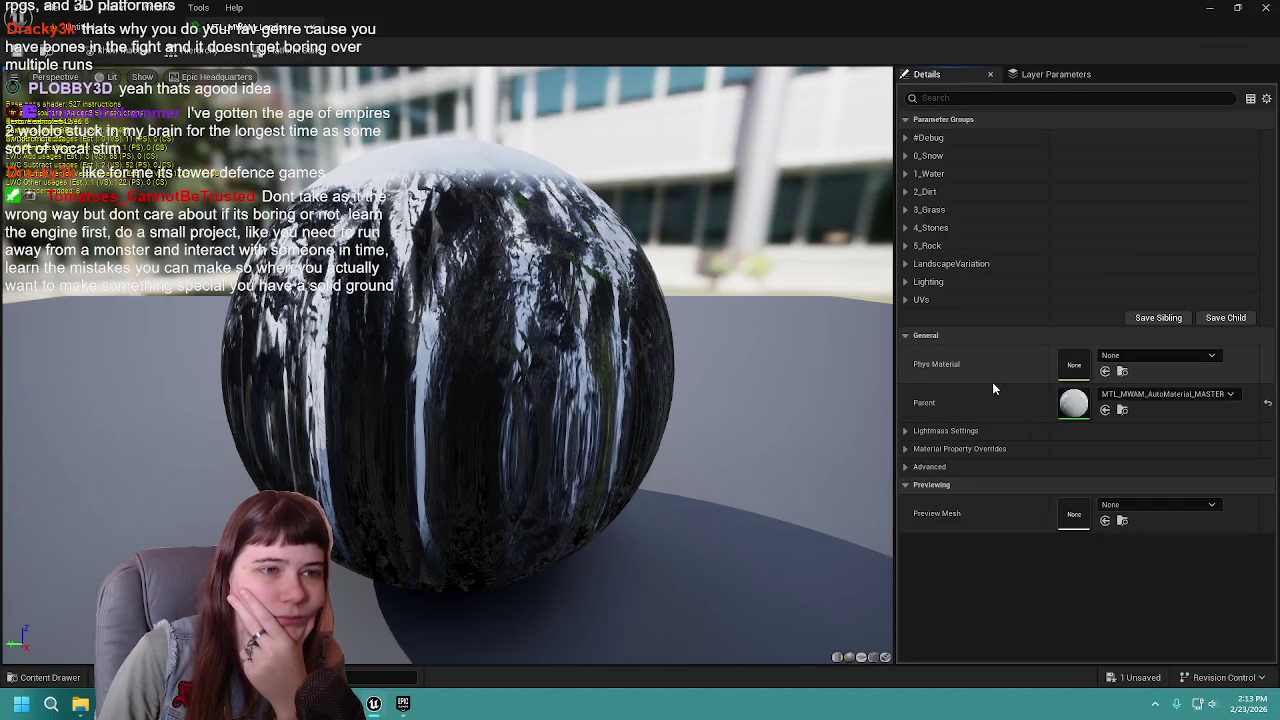
click(905, 156)
scroll(603, 348, down, 3)
scroll(603, 348, up, 5)
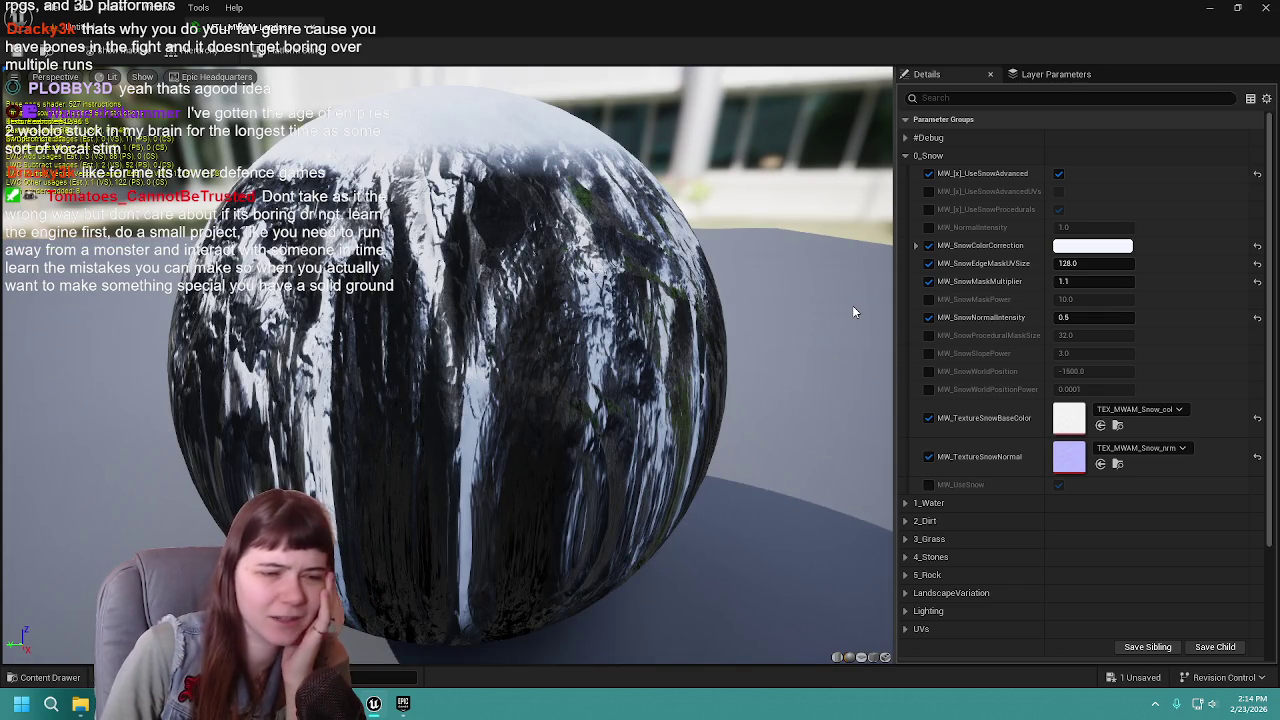
scroll(903, 573, down, 1)
Inspect the LandscapeVariation and UVs parameter groups, leaving LandscapeVariation expanded.
click(904, 572)
scroll(991, 520, down, 5)
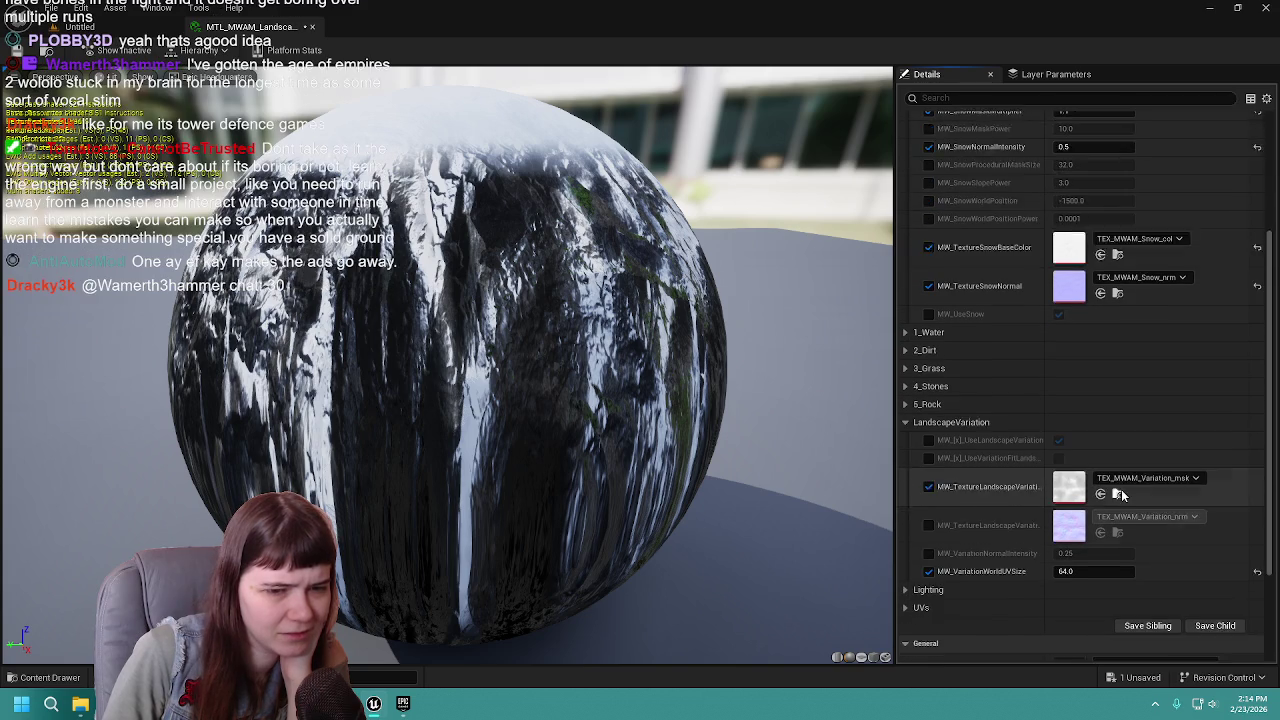
click(905, 358)
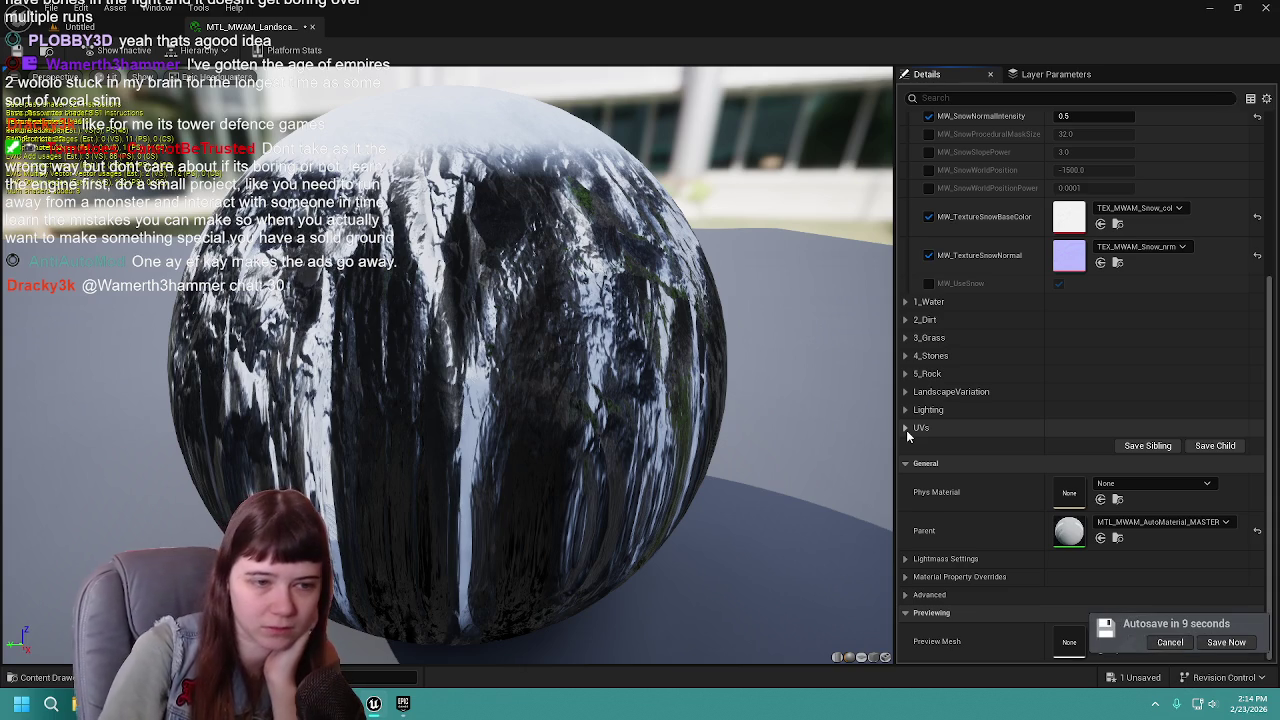
click(905, 429)
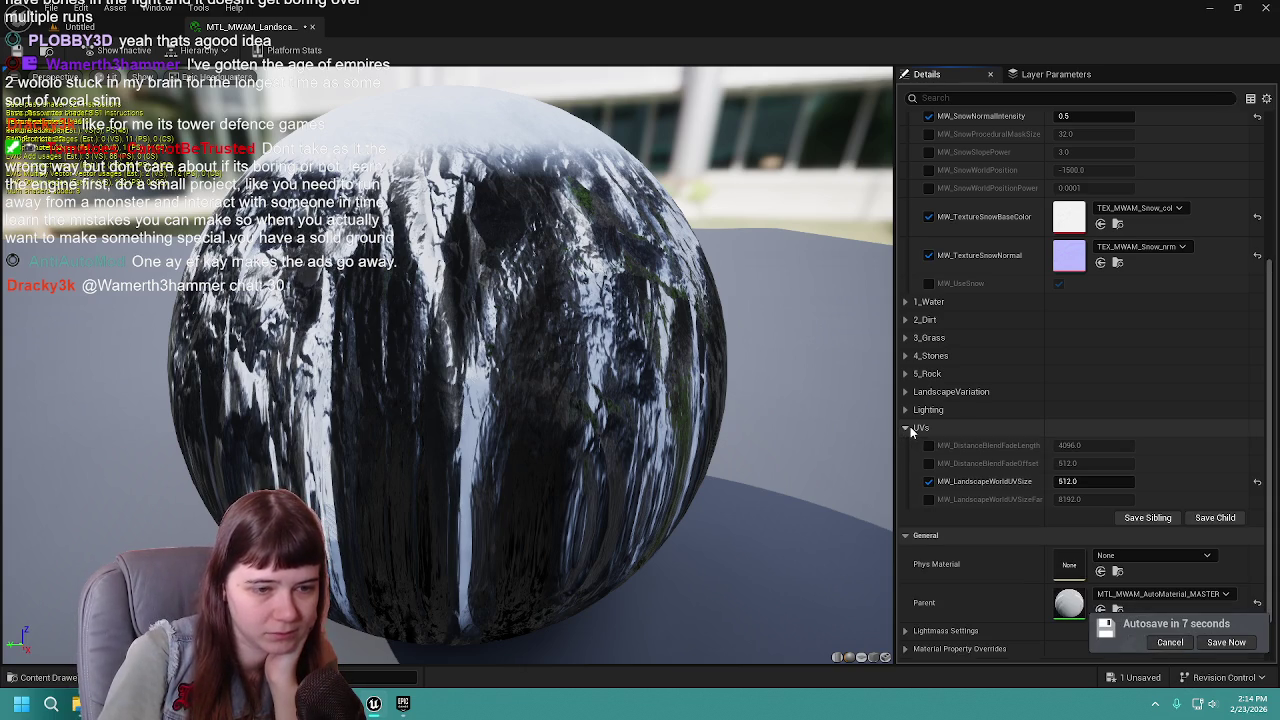
click(910, 426)
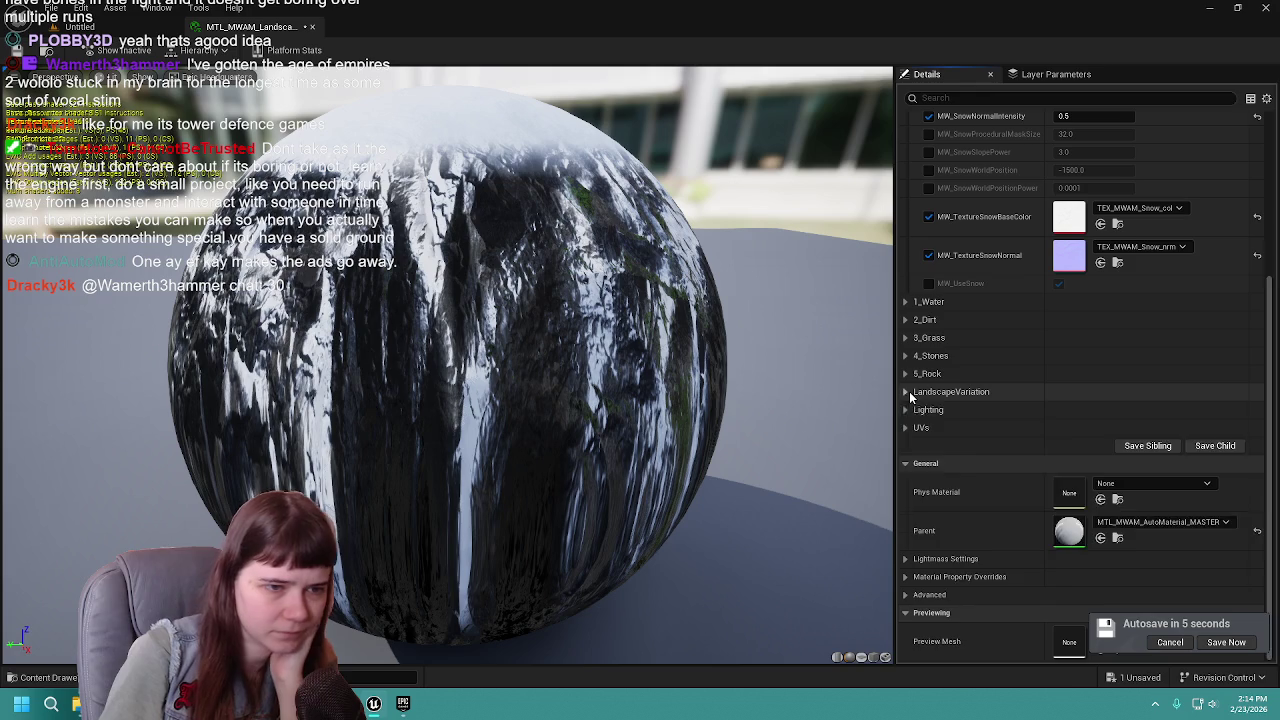
click(907, 391)
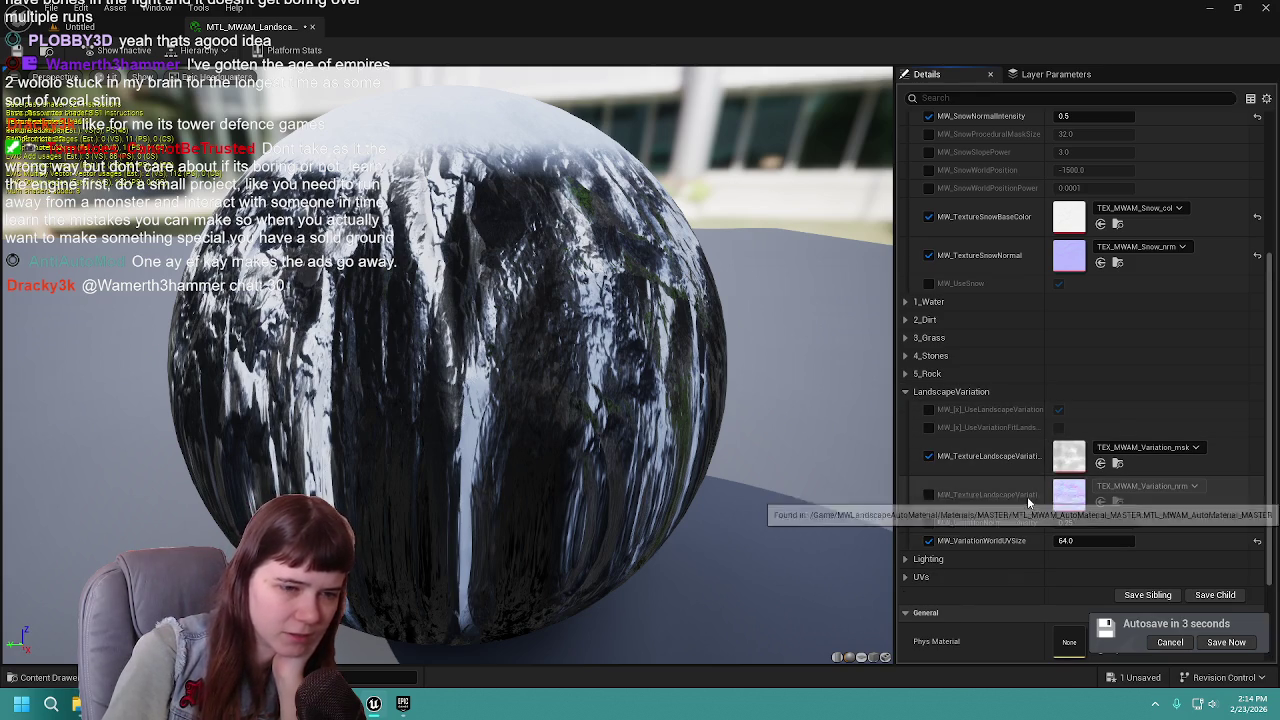
click(907, 391)
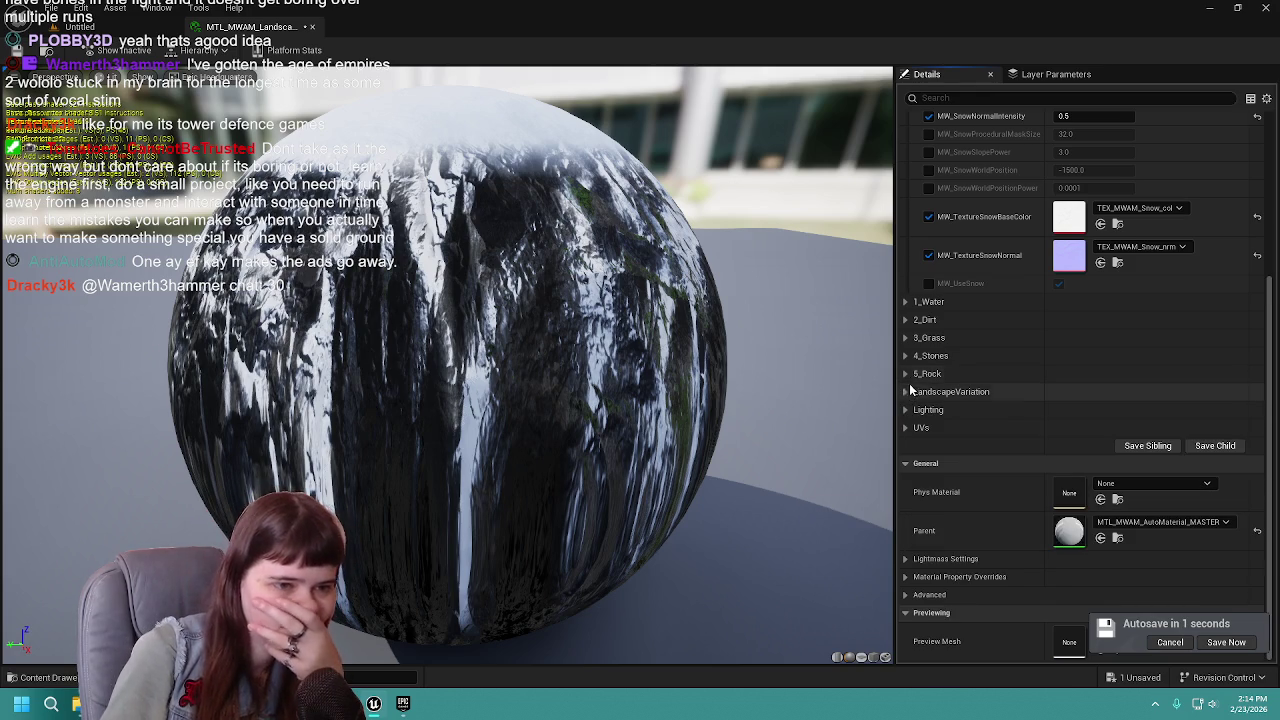
click(907, 391)
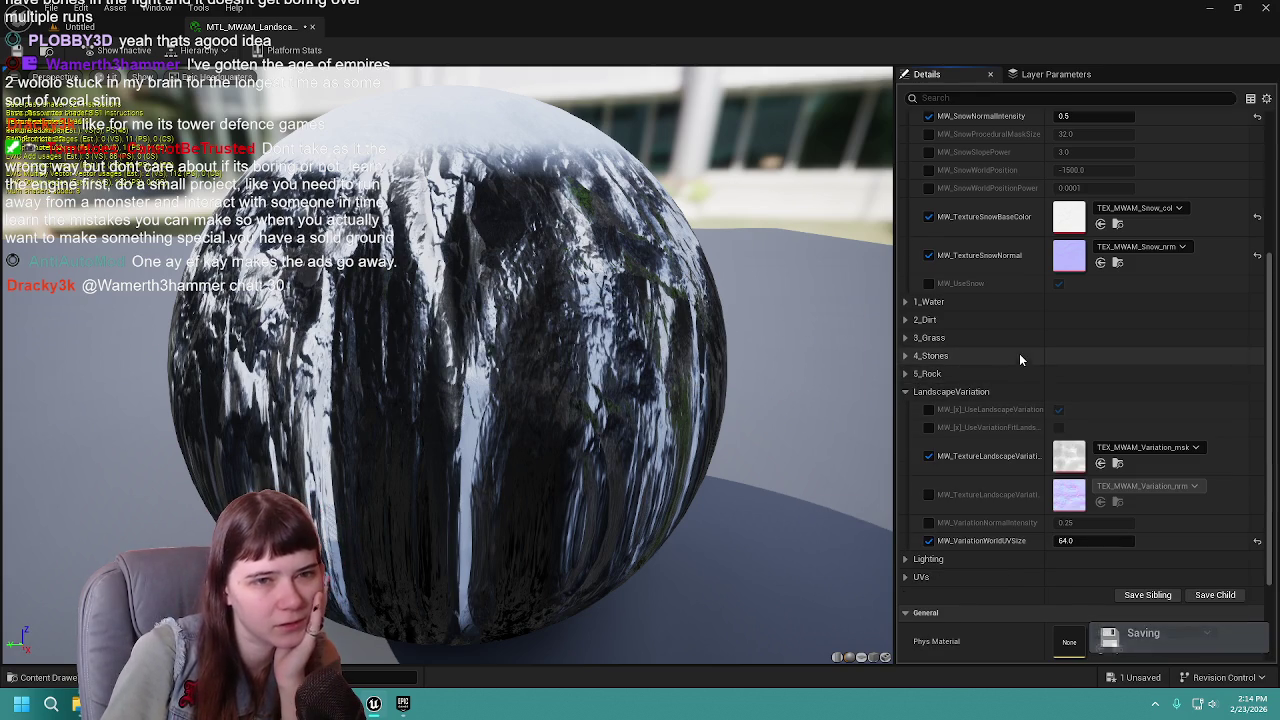
scroll(1020, 359, up, 5)
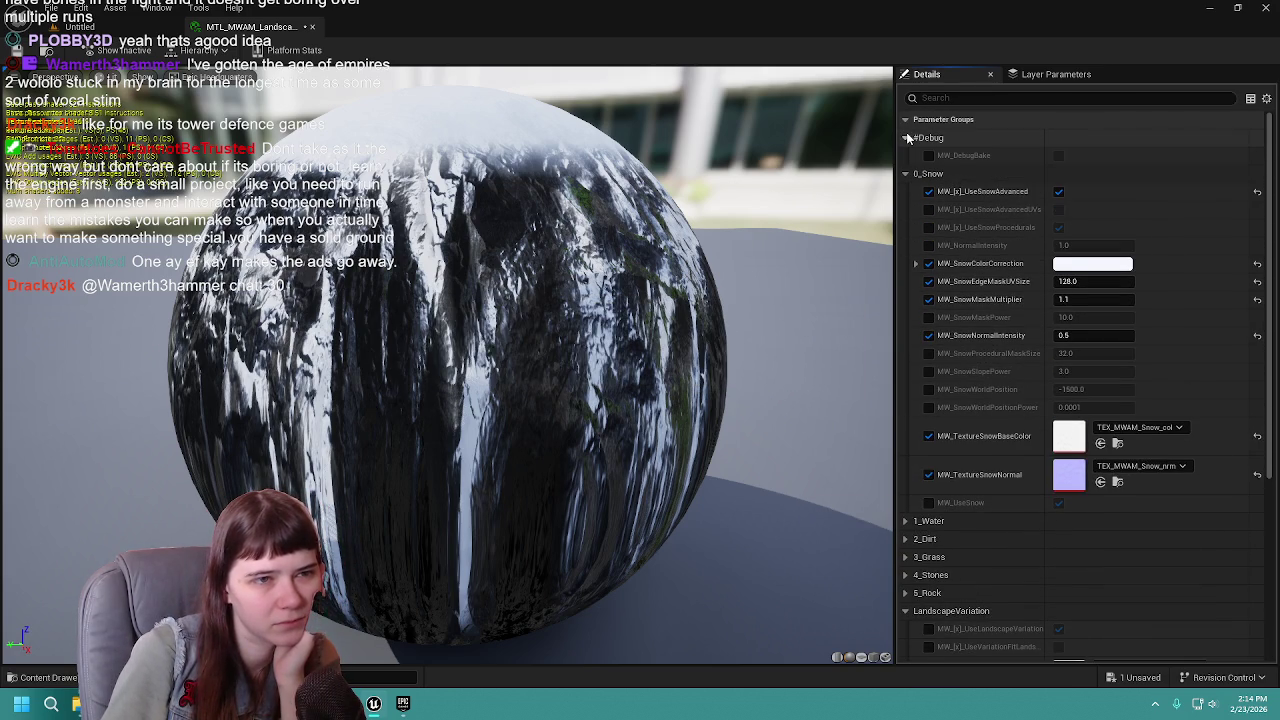
scroll(985, 436, down, 3)
Review the 5_Rock, 4_Stones, 3_Grass, 2_Dirt and 1_Water layer groups, then collapse them.
click(905, 468)
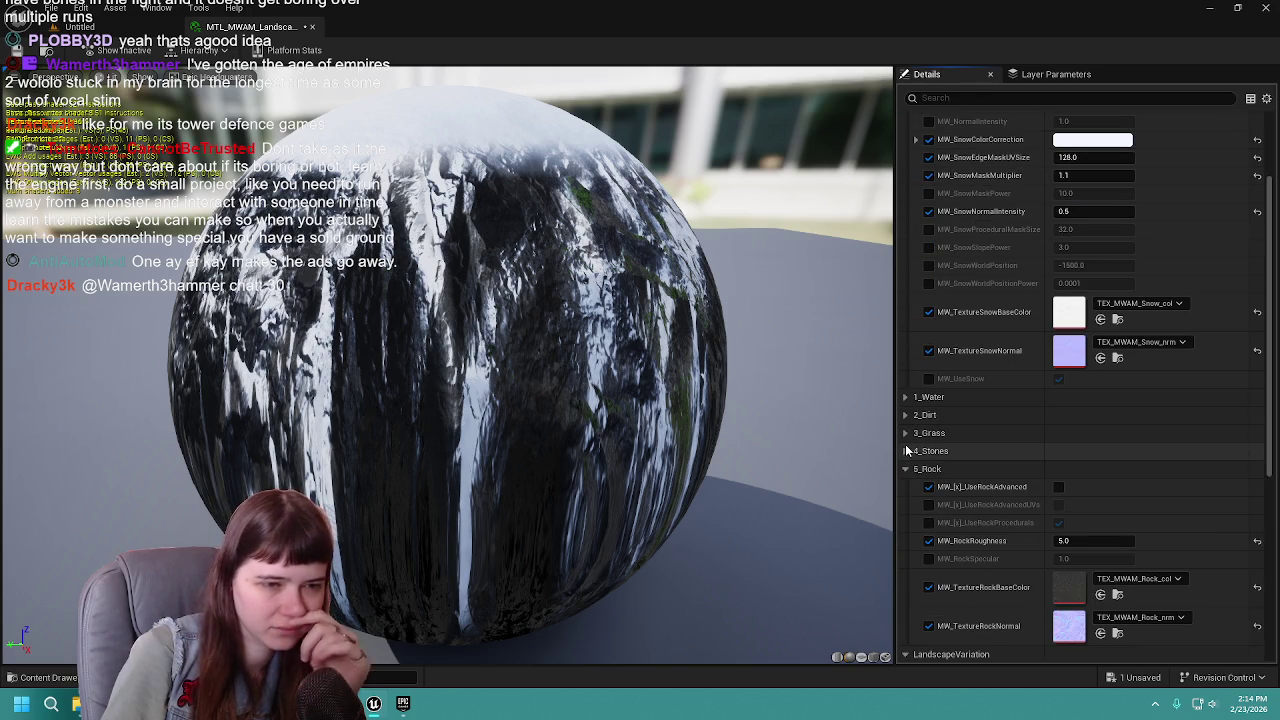
click(905, 451)
click(905, 433)
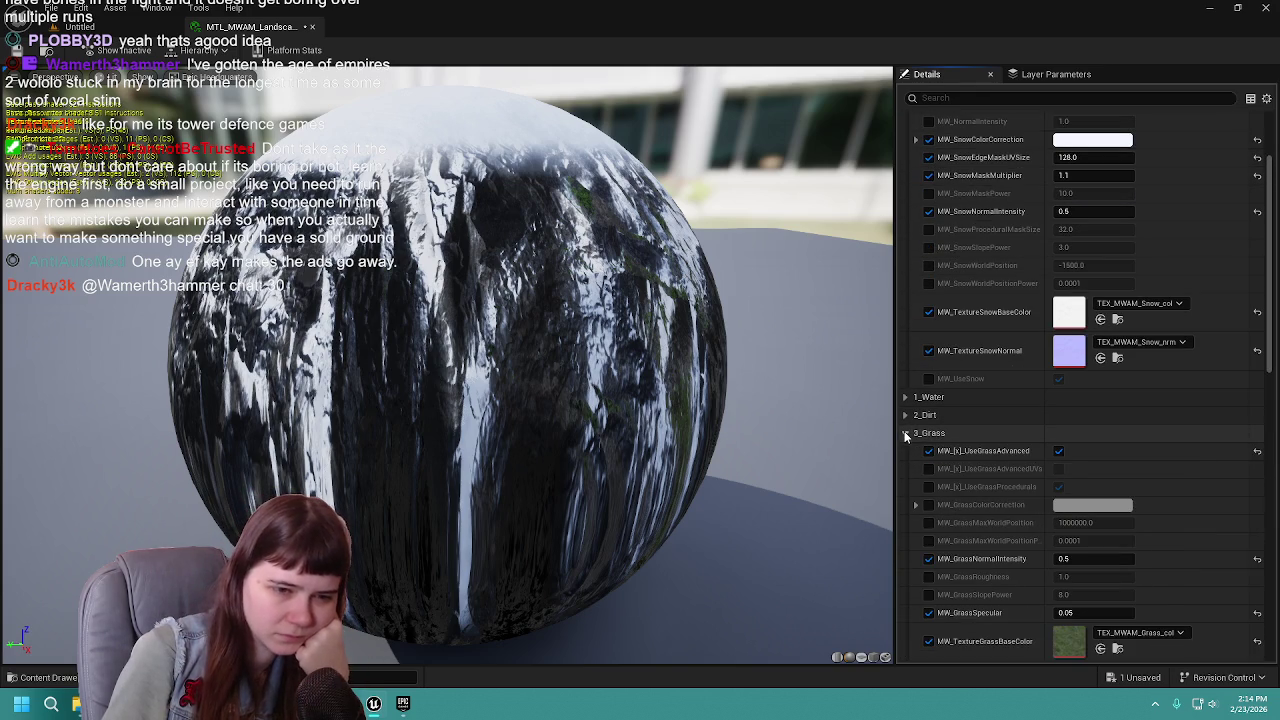
scroll(950, 445, down, 3)
click(905, 304)
click(906, 322)
click(906, 322)
click(906, 287)
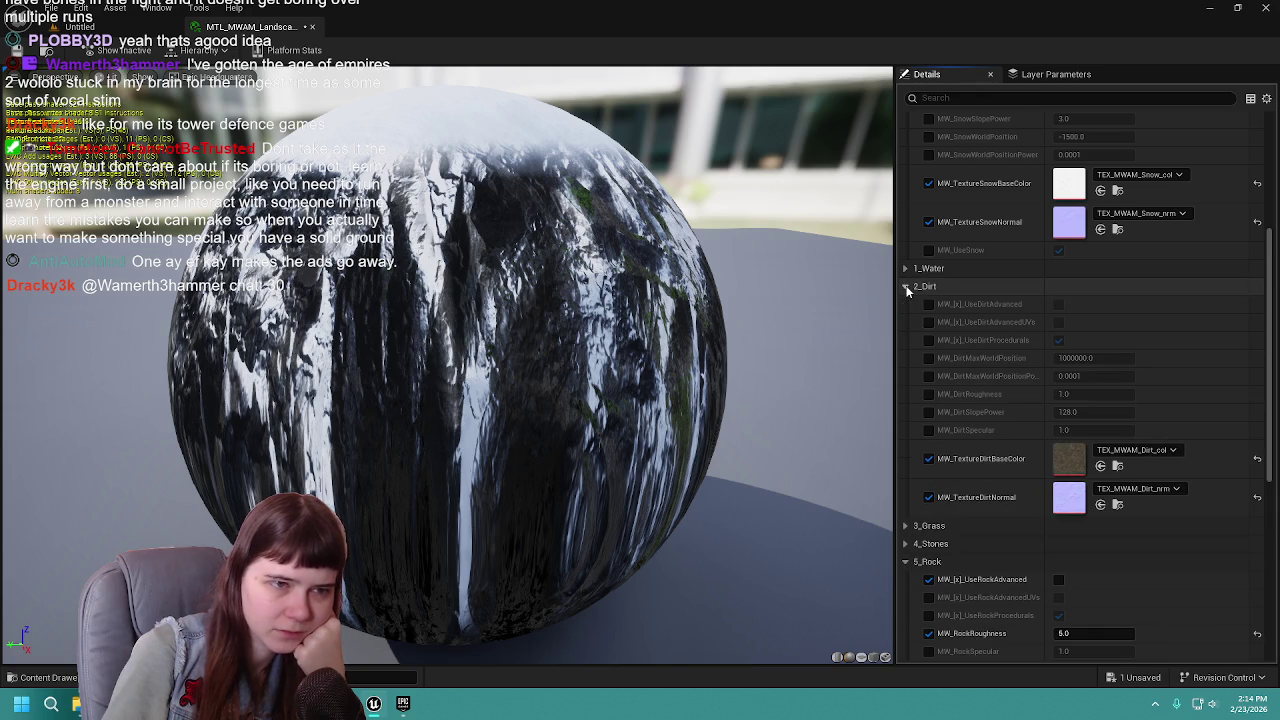
click(906, 287)
click(905, 269)
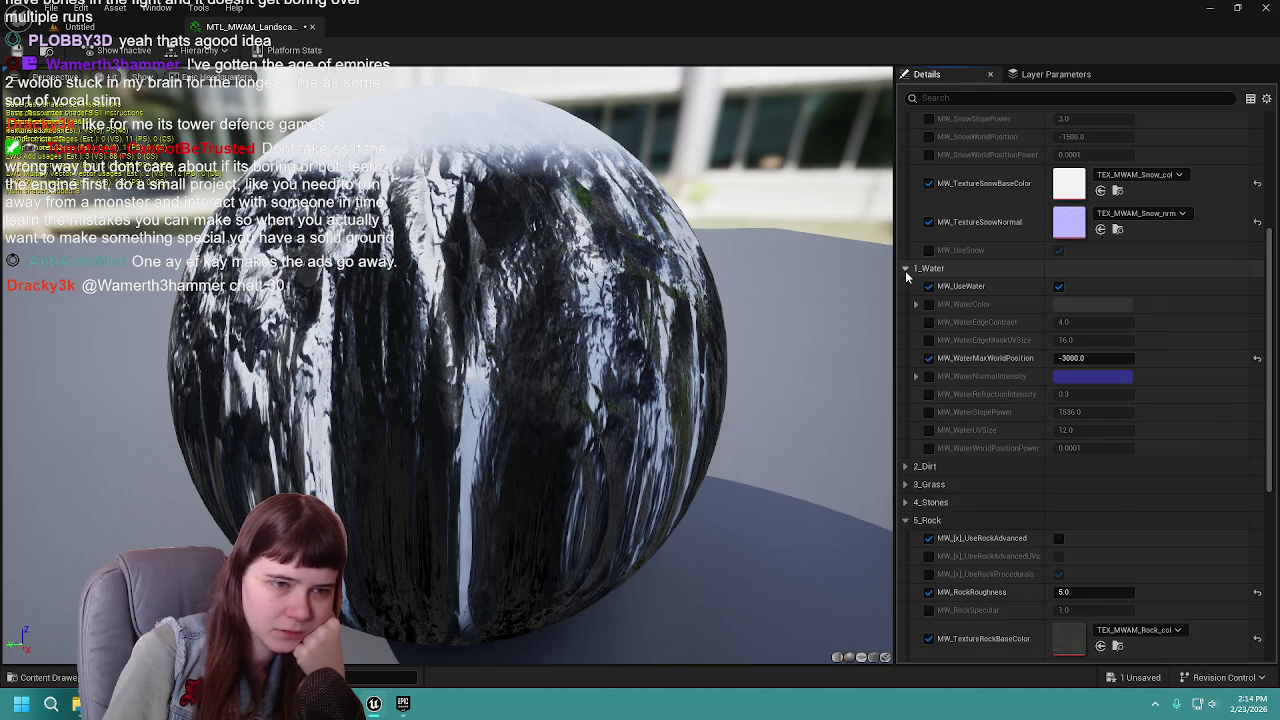
click(905, 269)
click(906, 340)
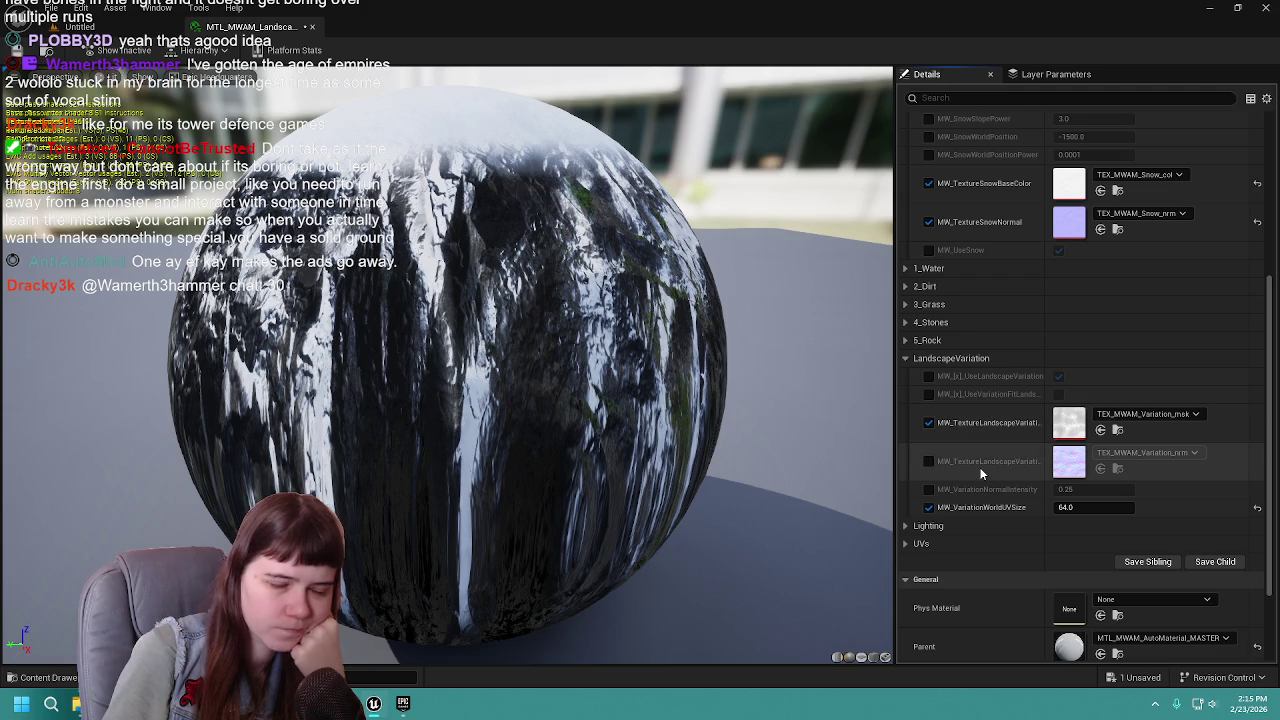
Collapse LandscapeVariation and look over the UVs and Lighting groups.
click(905, 358)
click(907, 428)
click(907, 428)
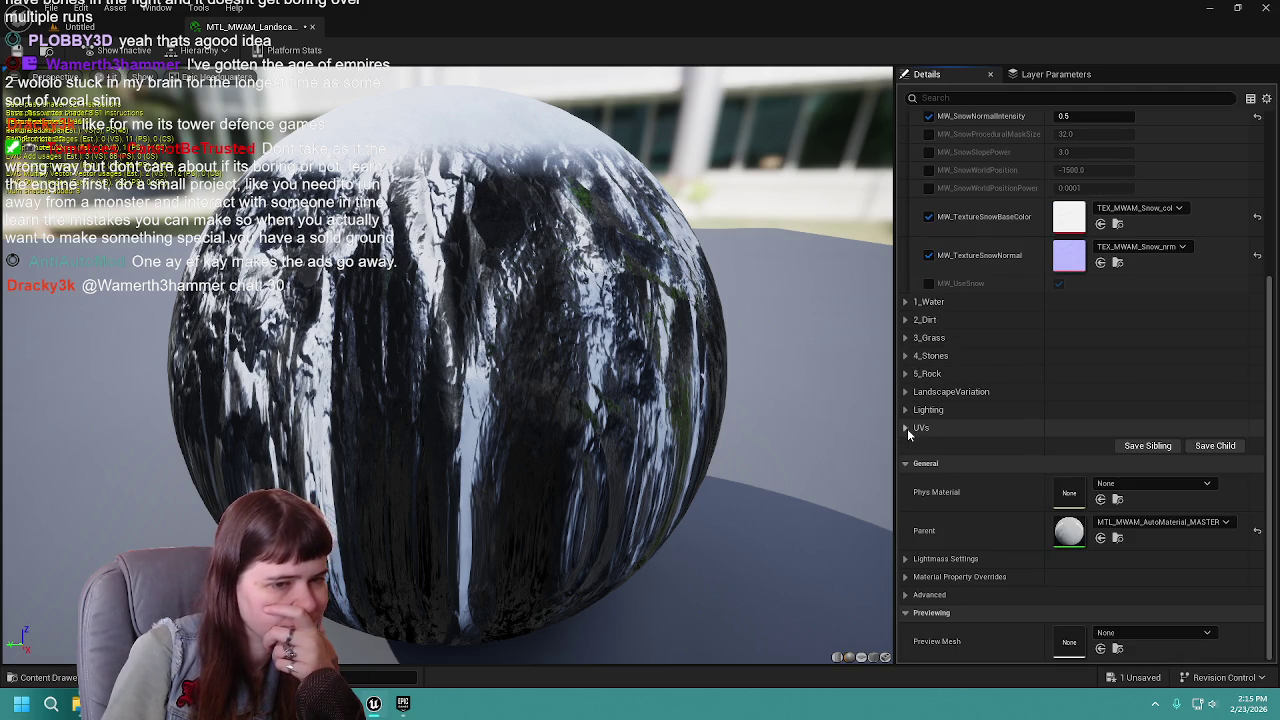
click(907, 411)
click(905, 410)
scroll(995, 392, up, 5)
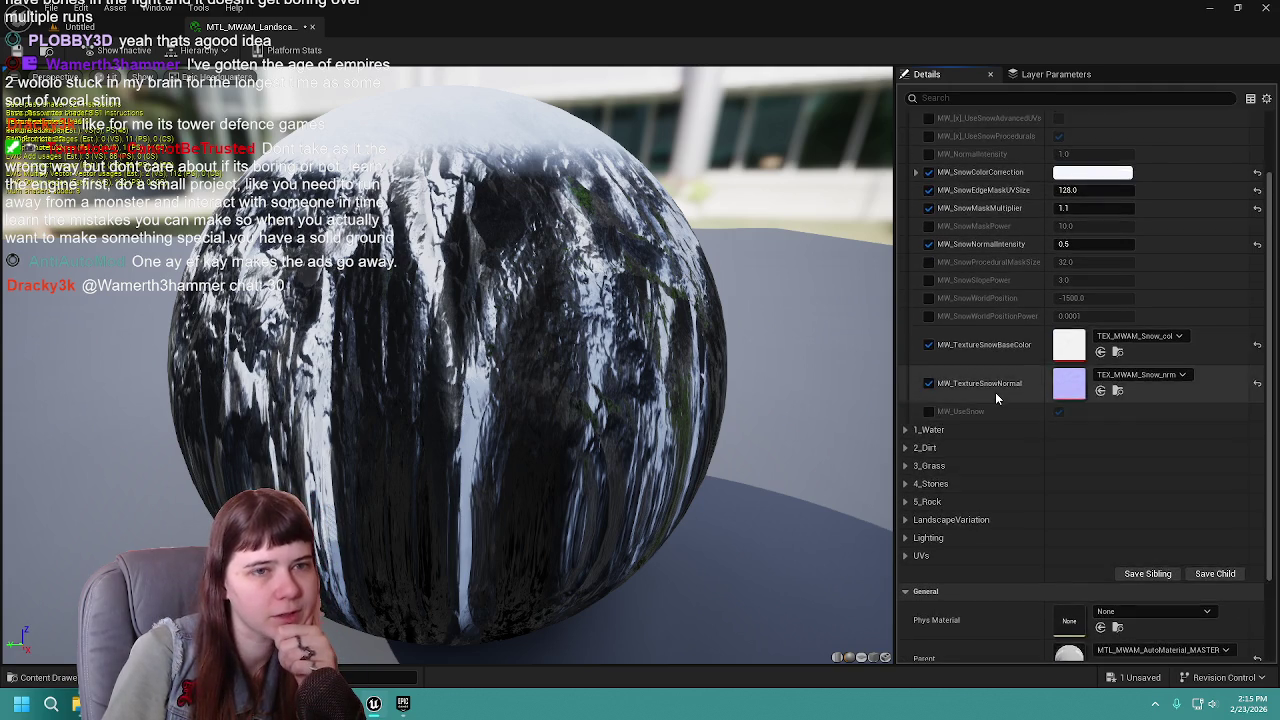
Check the Layer Parameters, then browse to the parent MTL_MWAM_AutoMaterial_MASTER in the Content Drawer.
click(1028, 75)
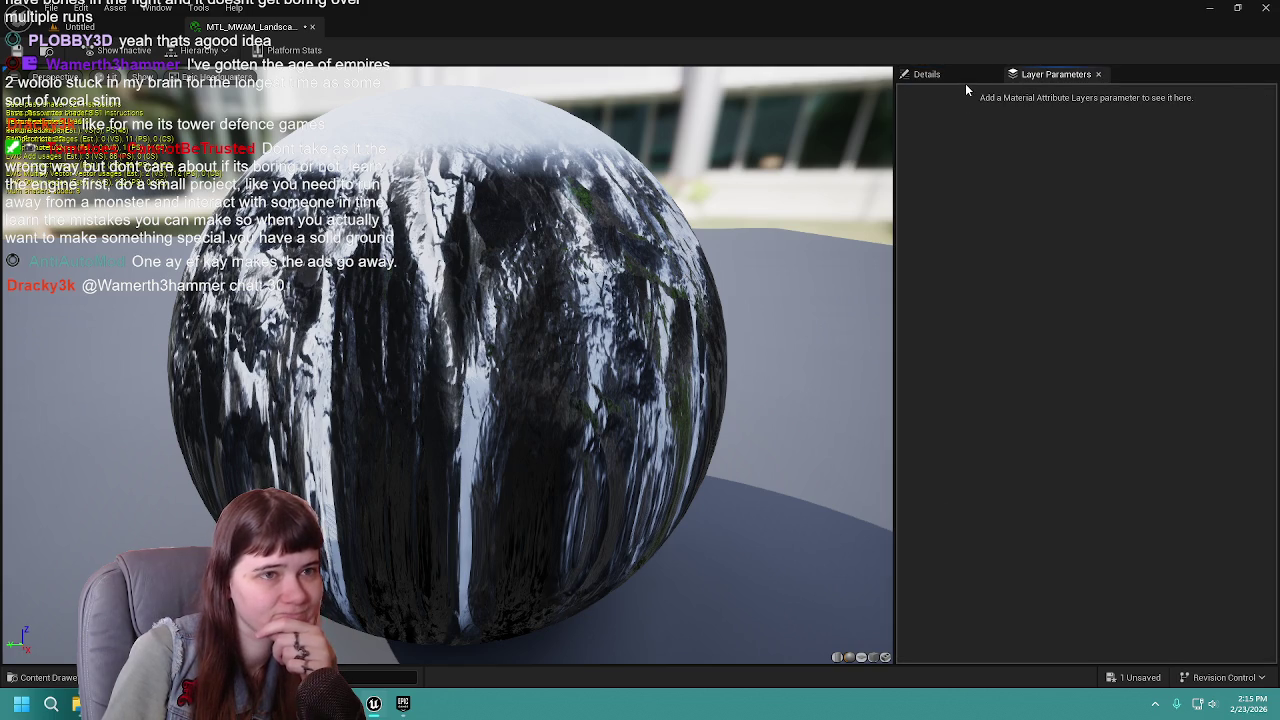
click(965, 80)
scroll(1032, 528, down, 4)
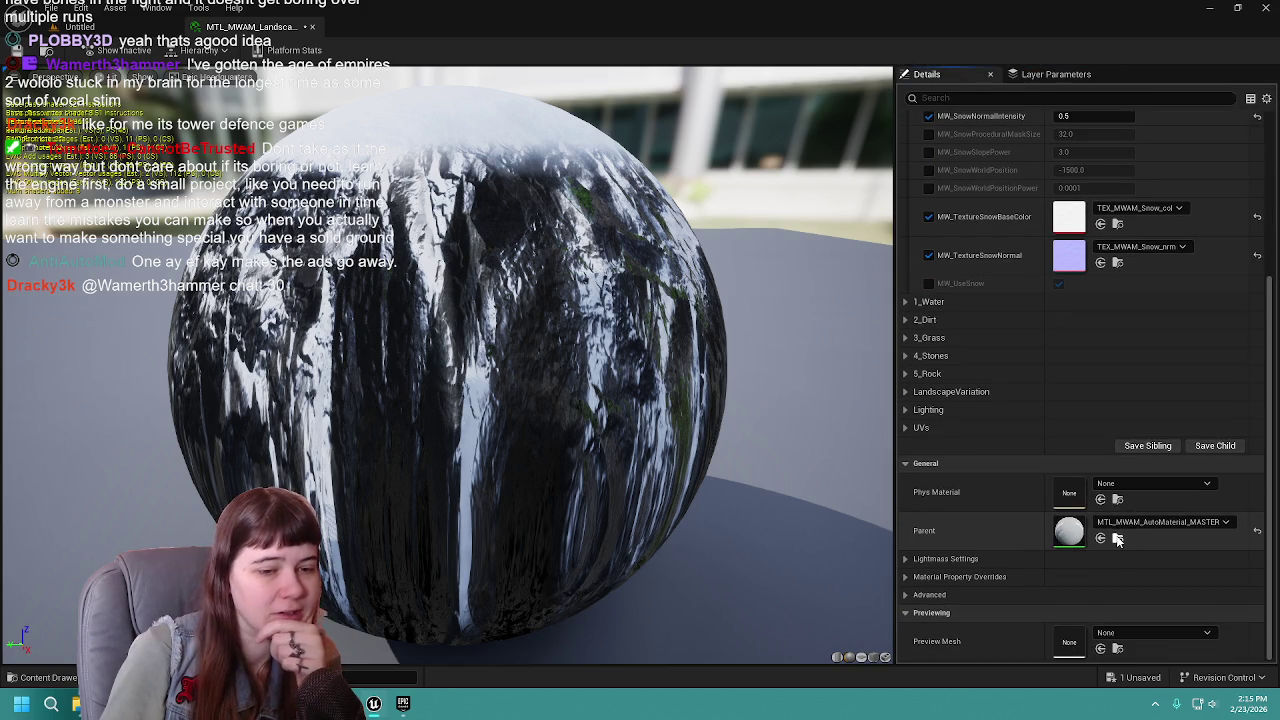
click(1118, 537)
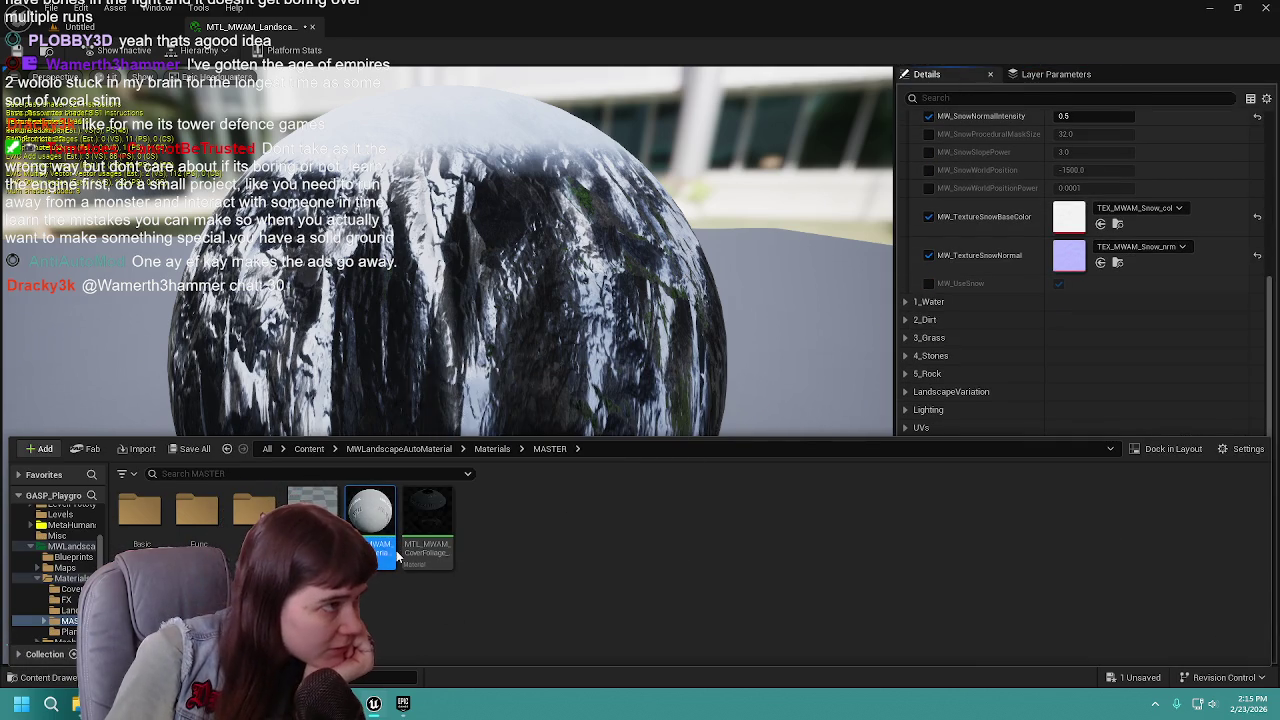
Open the MTL_MWAM_AutoMaterial_MASTER graph and view the LandscapeVisMask, MaskSnow and MaskVis nodes.
double_click(397, 557)
scroll(934, 289, down, 6)
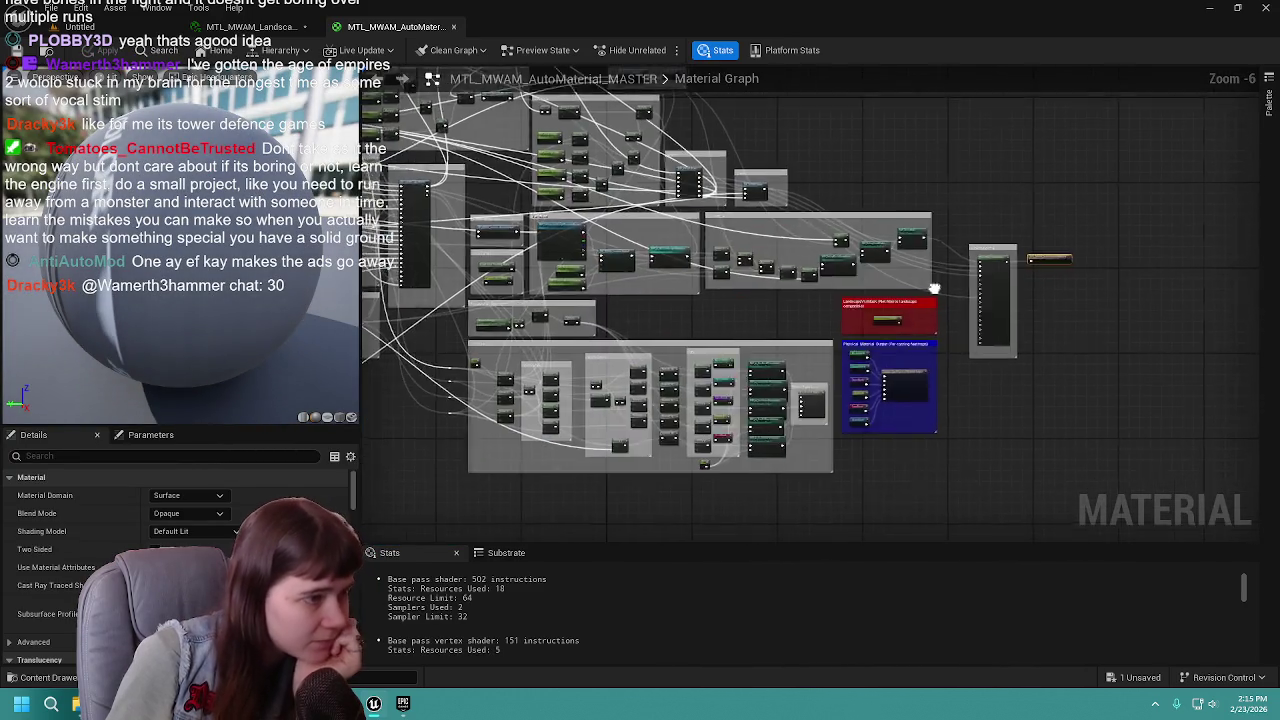
scroll(934, 289, up, 3)
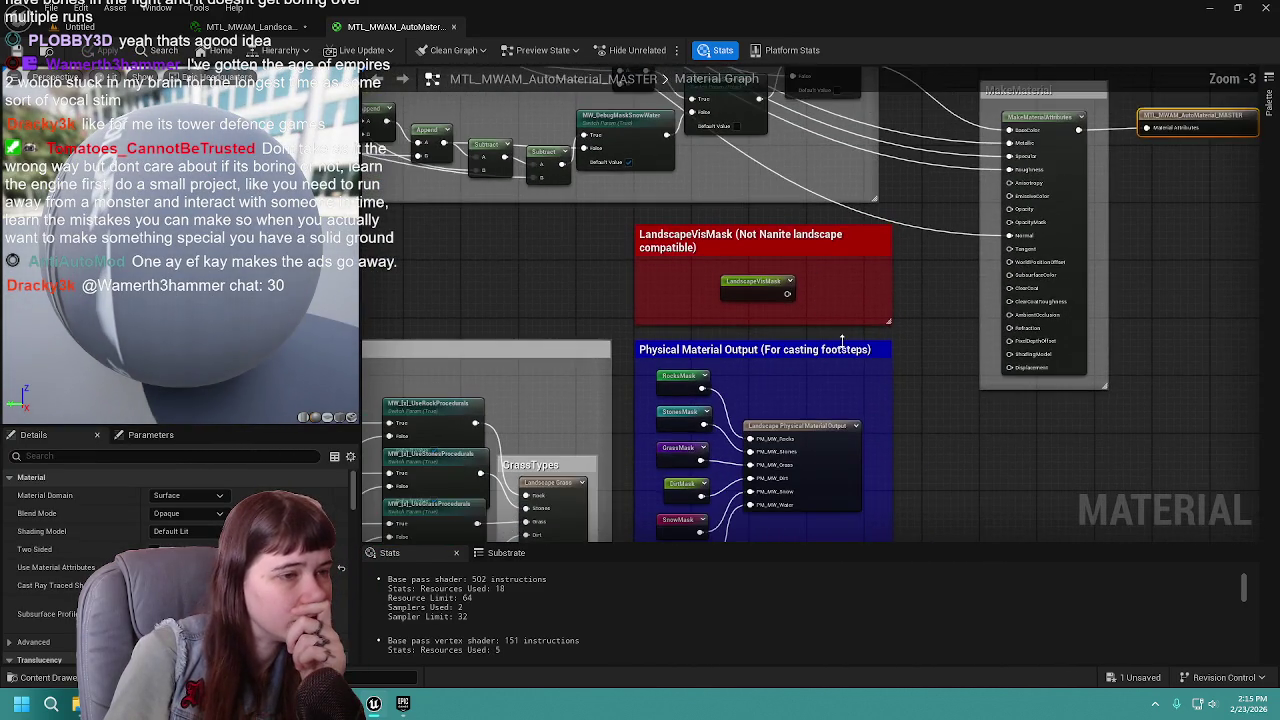
drag(842, 342, 873, 276)
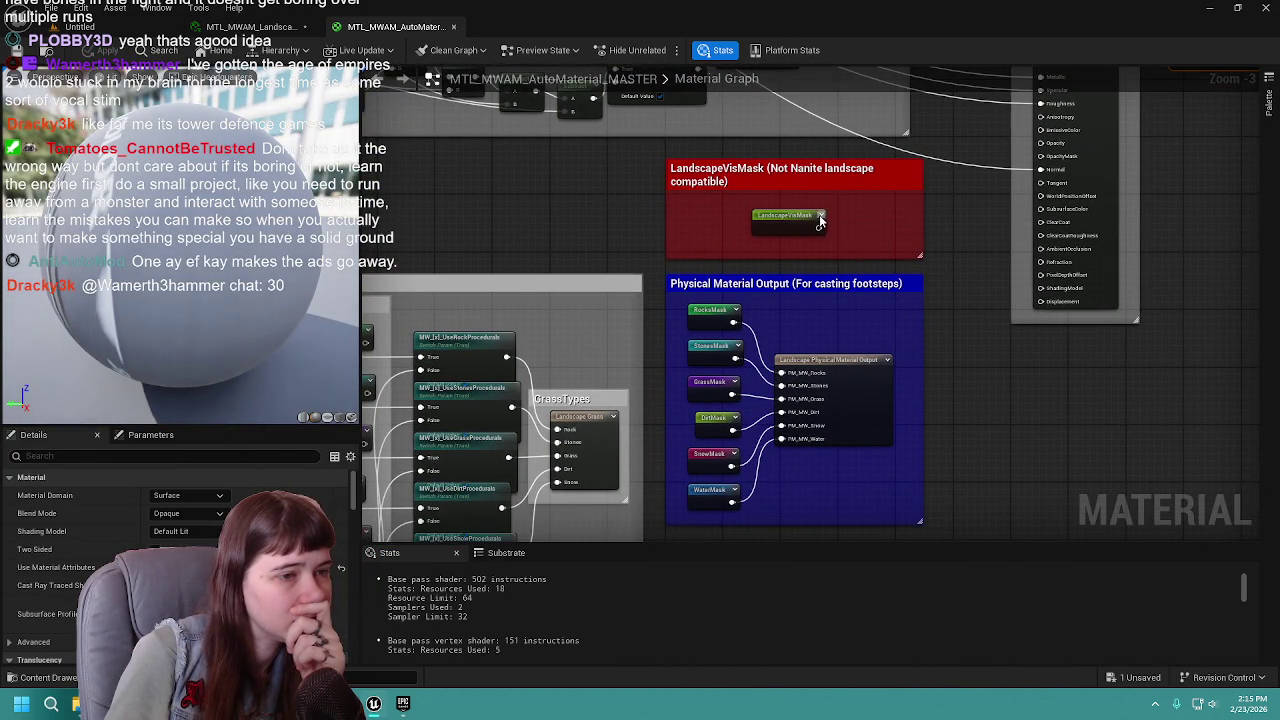
mouse_move(558, 236)
mouse_down()
mouse_move(657, 200)
mouse_move(518, 426)
mouse_move(428, 440)
mouse_move(520, 234)
mouse_move(780, 203)
mouse_move(987, 156)
mouse_up()
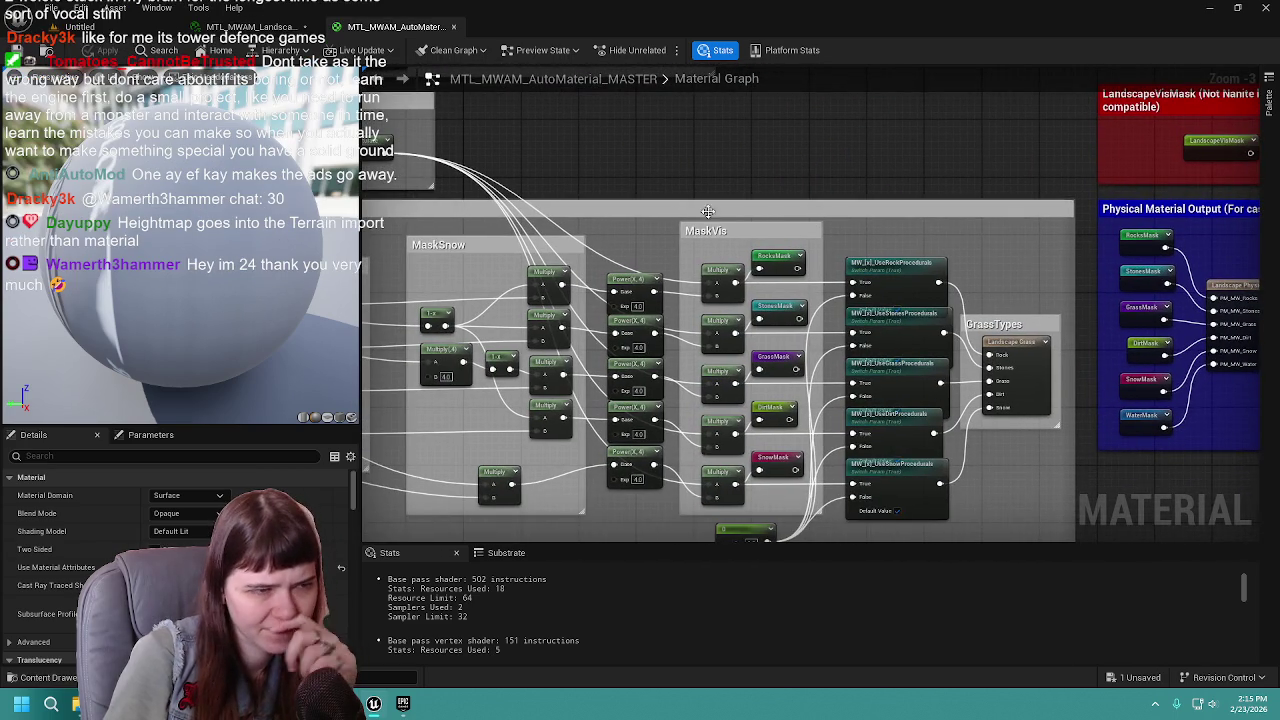
scroll(707, 211, down, 3)
scroll(885, 175, up, 2)
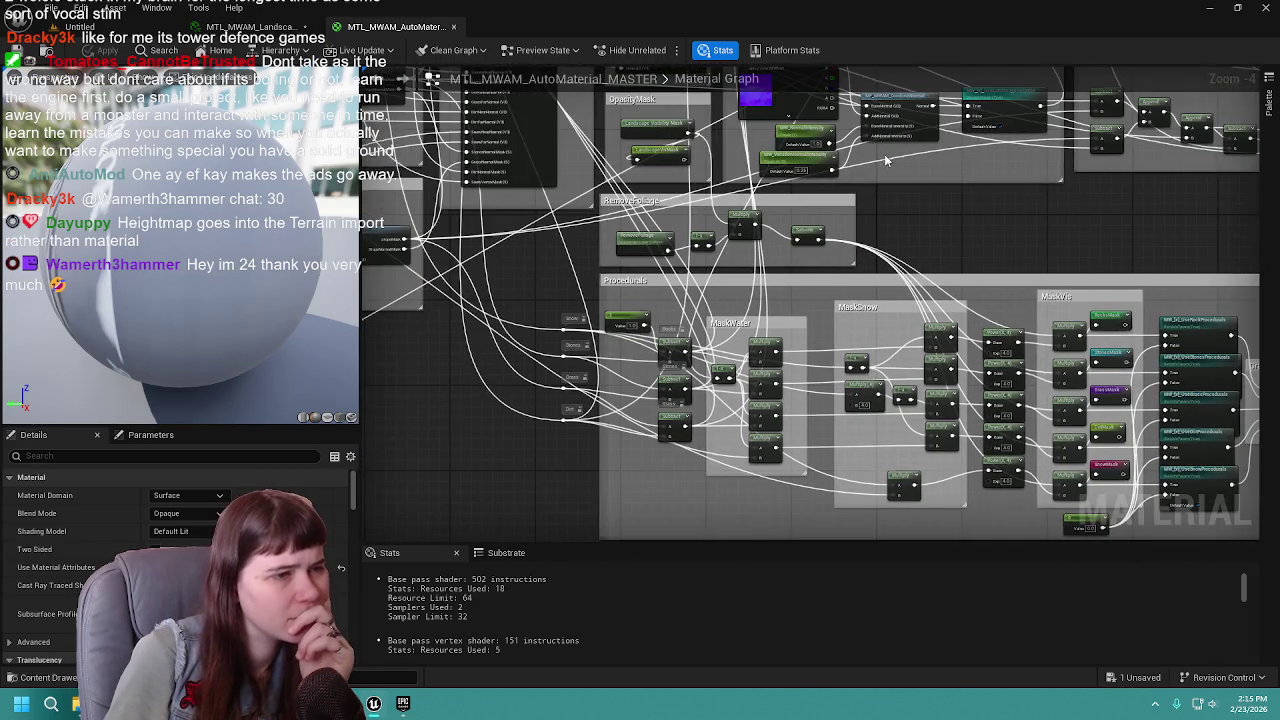
scroll(885, 160, down, 7)
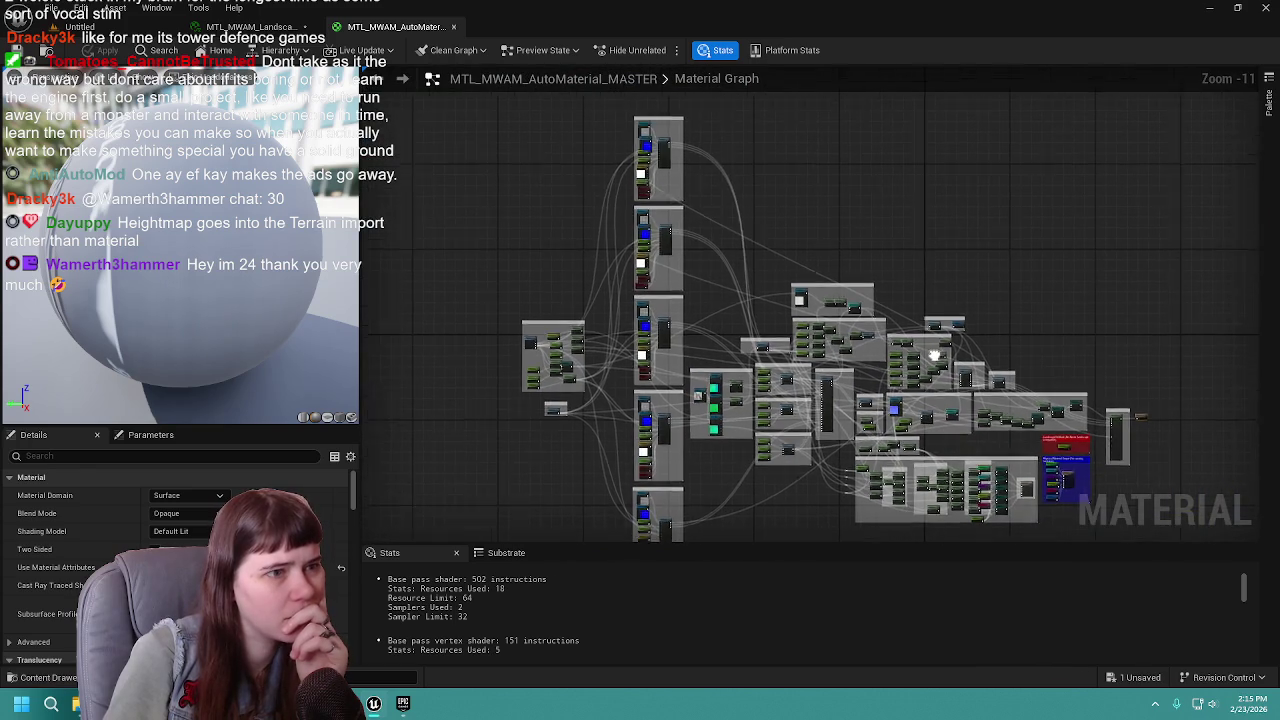
scroll(790, 300, up, 1)
Pan across the rest of the node network and close the master material tab.
mouse_move(794, 297)
mouse_down()
mouse_move(749, 274)
mouse_move(752, 125)
mouse_up()
scroll(800, 320, up, 3)
drag(795, 322, 818, 338)
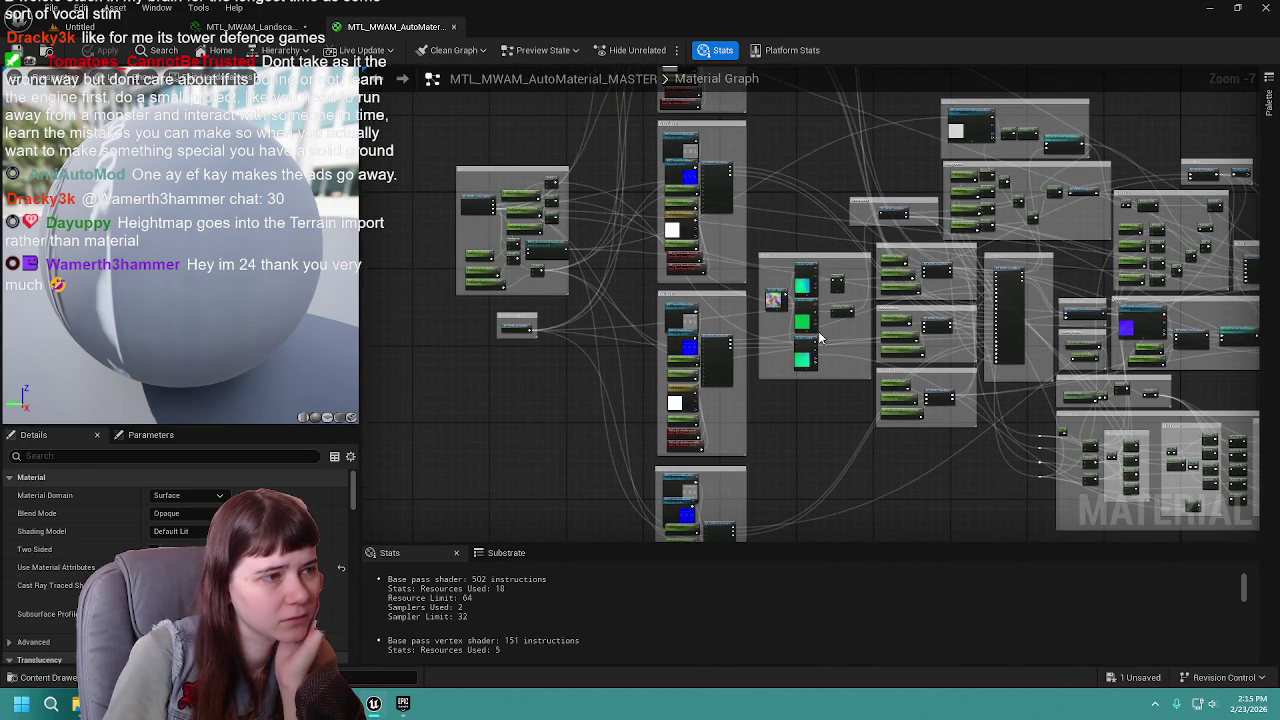
scroll(818, 338, up, 2)
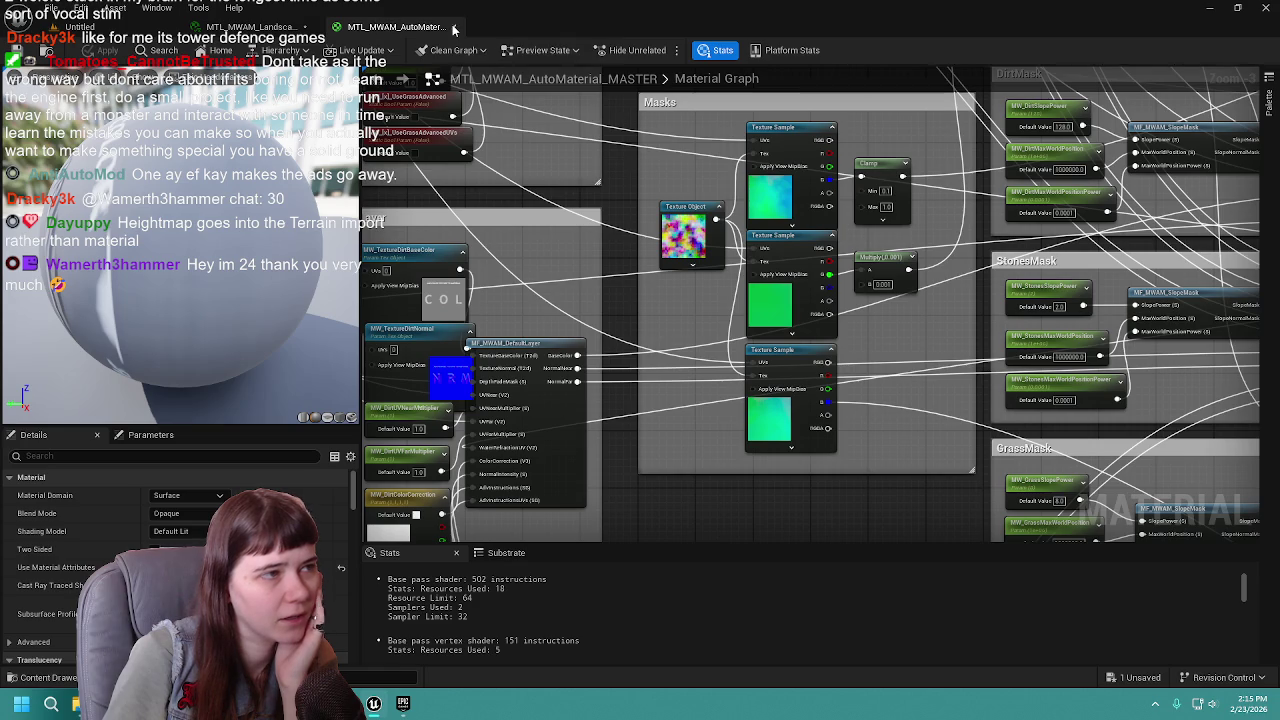
click(453, 27)
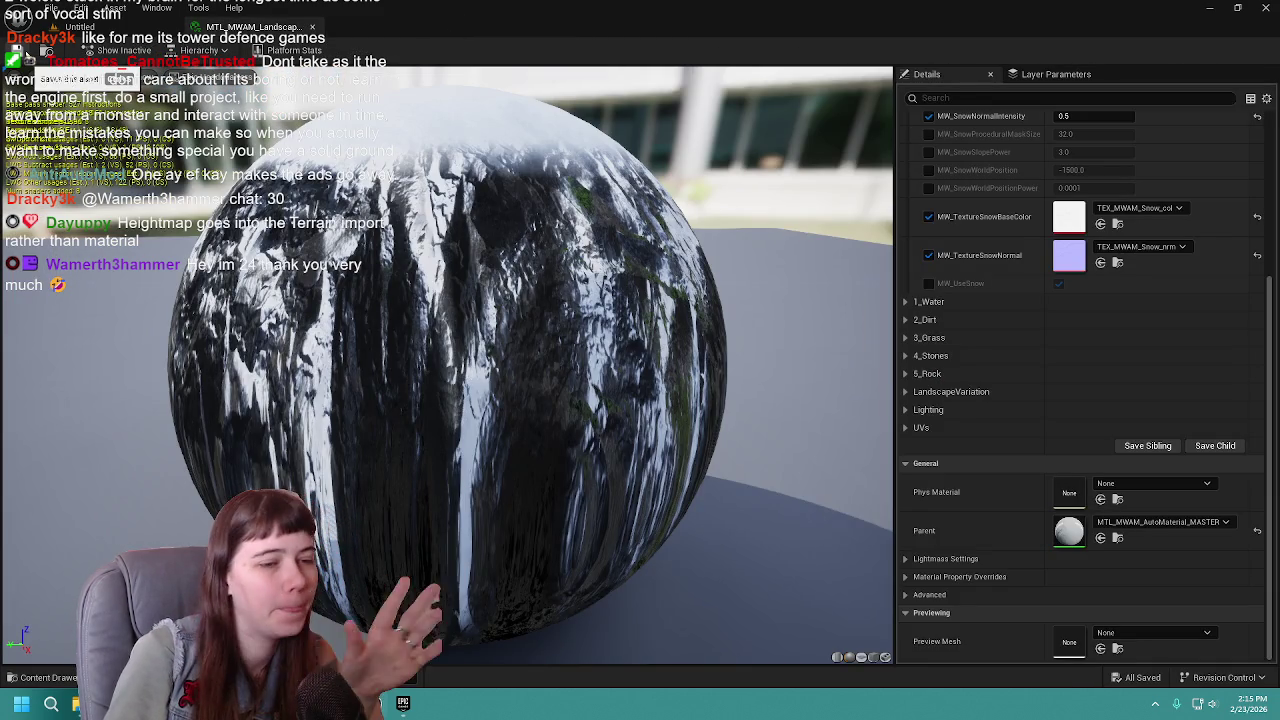
Switch back to the level editor tab with the green 505x505 landscape grid preview.
click(75, 27)
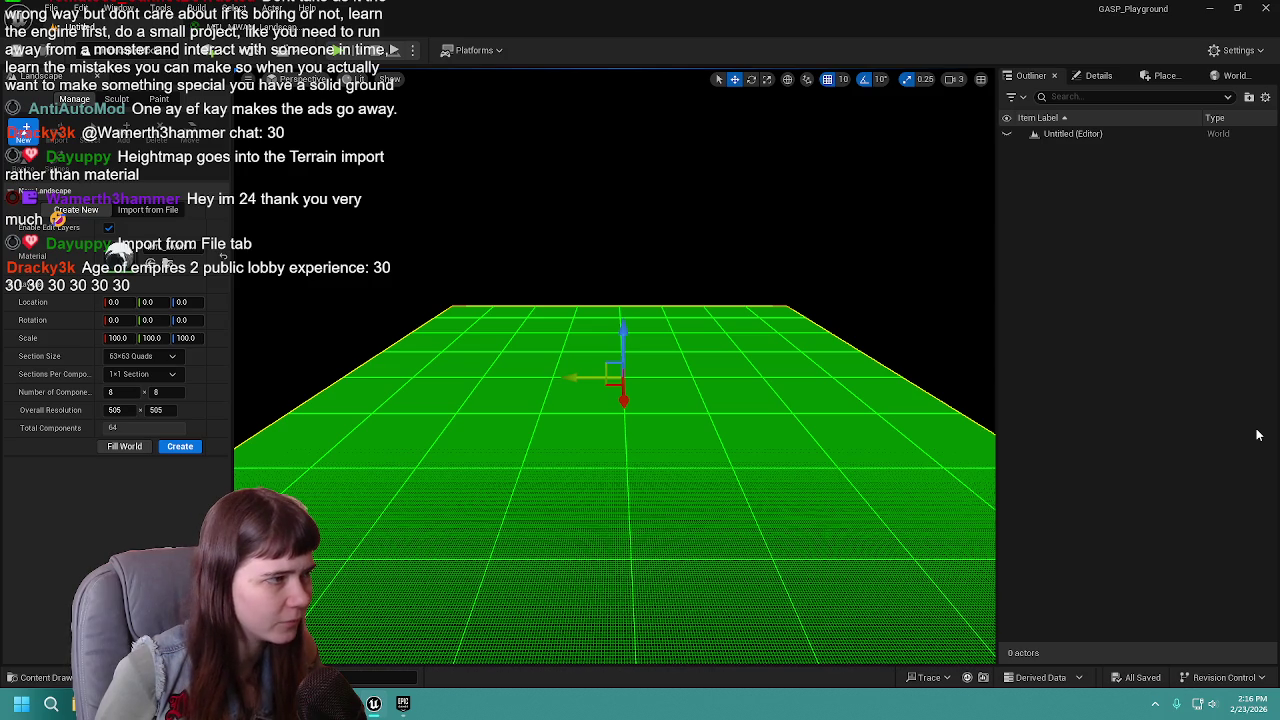
Switch to Import from File and use the GeorgetownIN texture from Content > Textures as the heightmap.
click(147, 211)
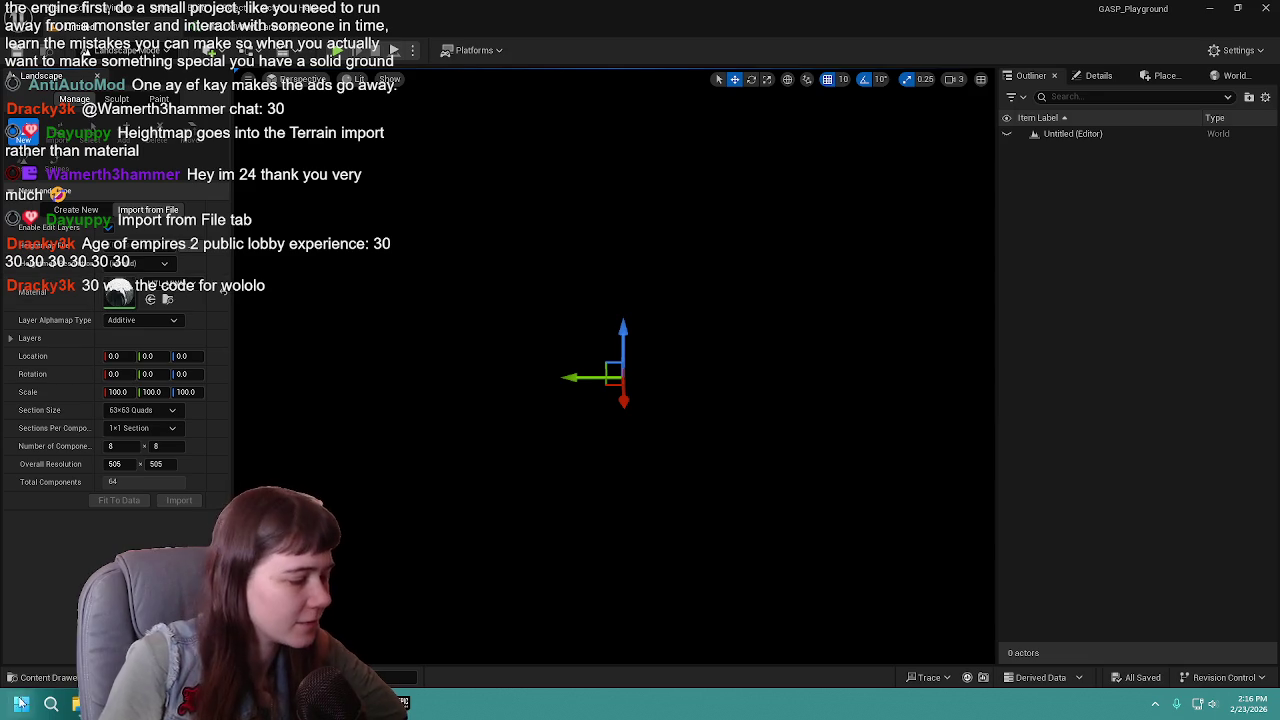
click(70, 680)
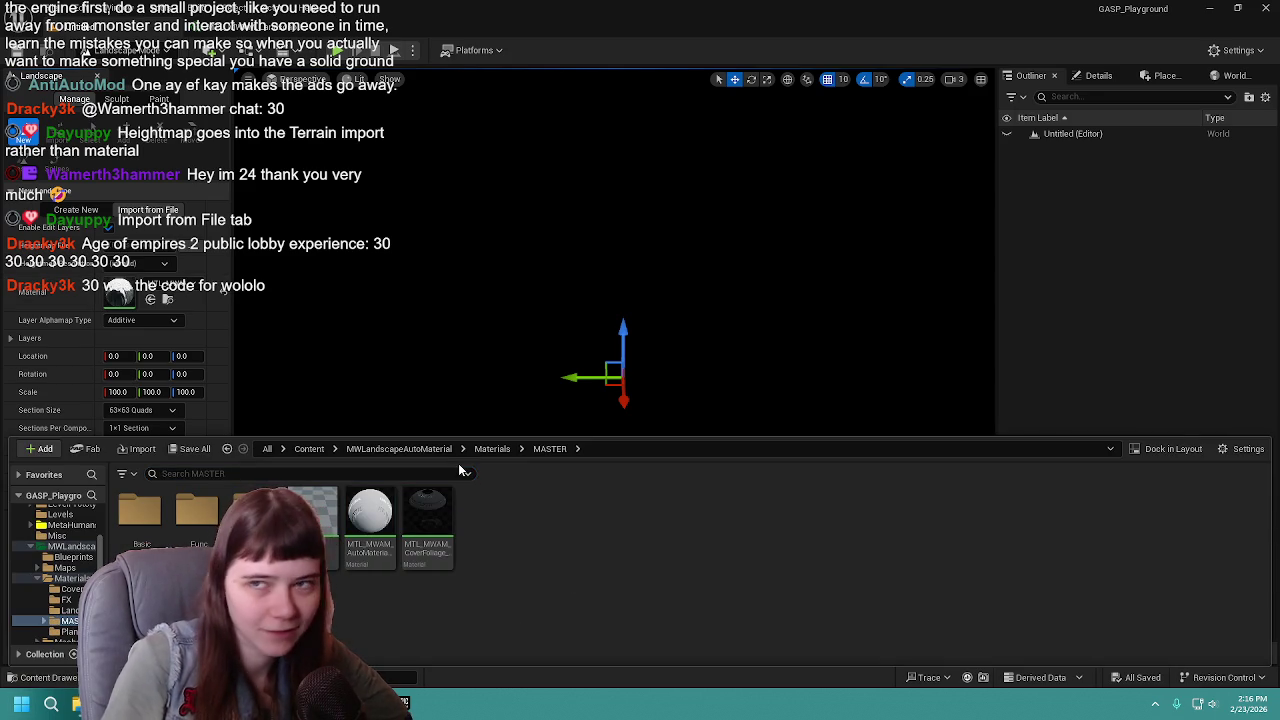
click(310, 449)
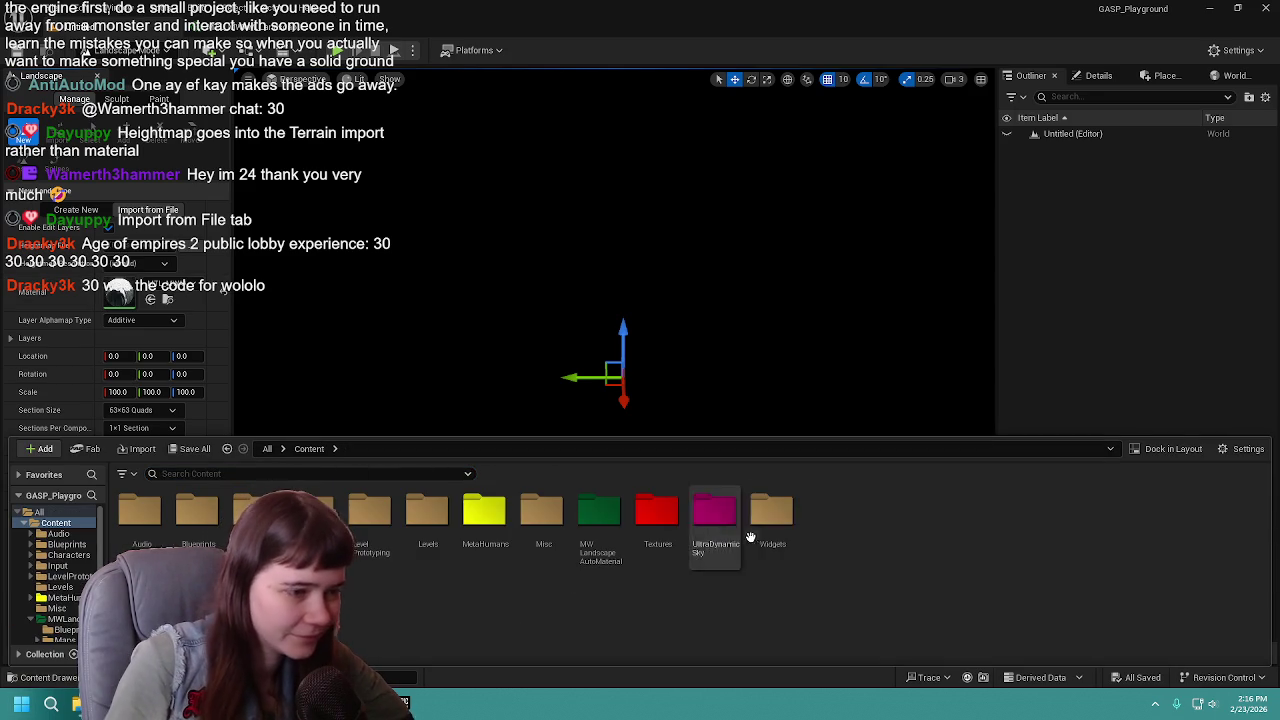
double_click(676, 536)
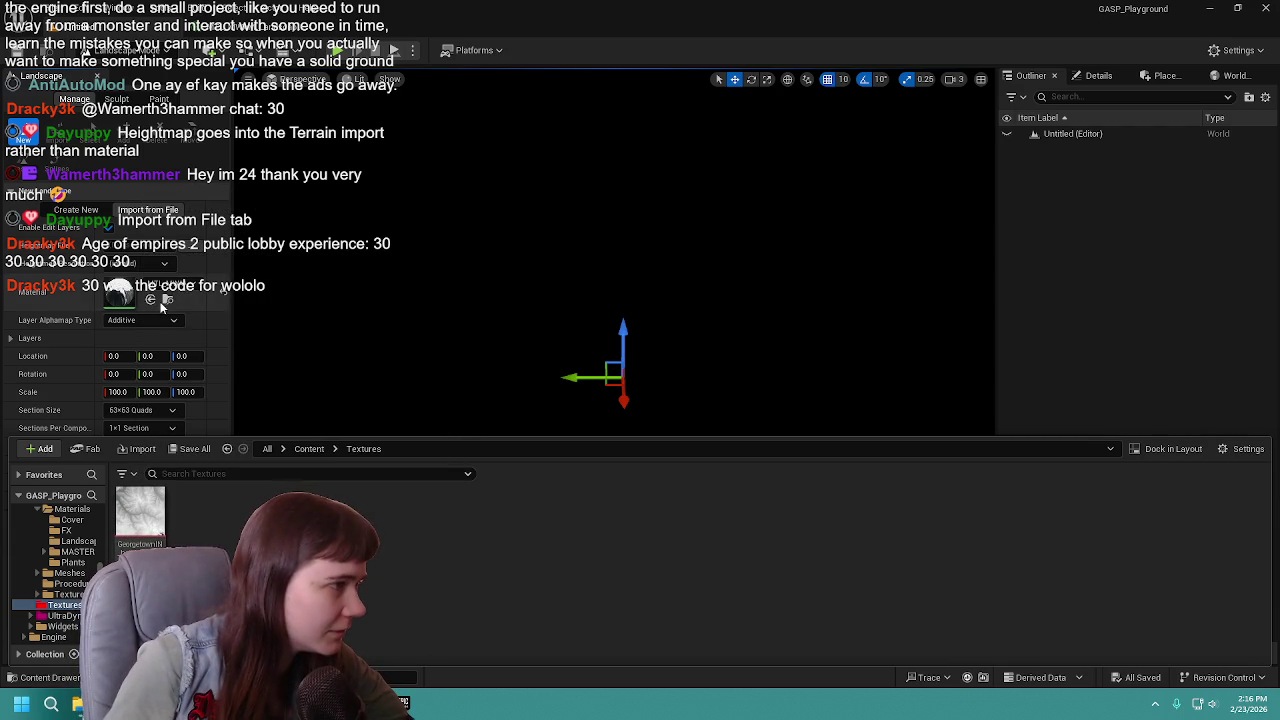
drag(148, 518, 157, 262)
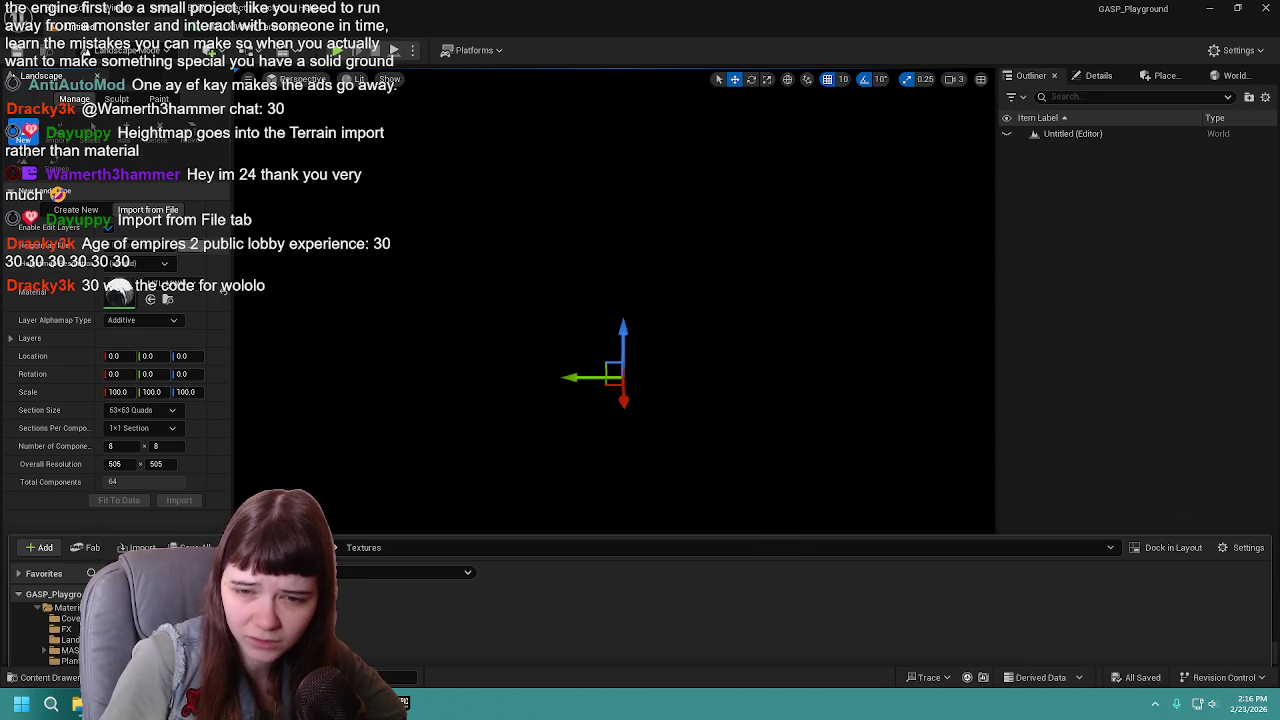
click(731, 387)
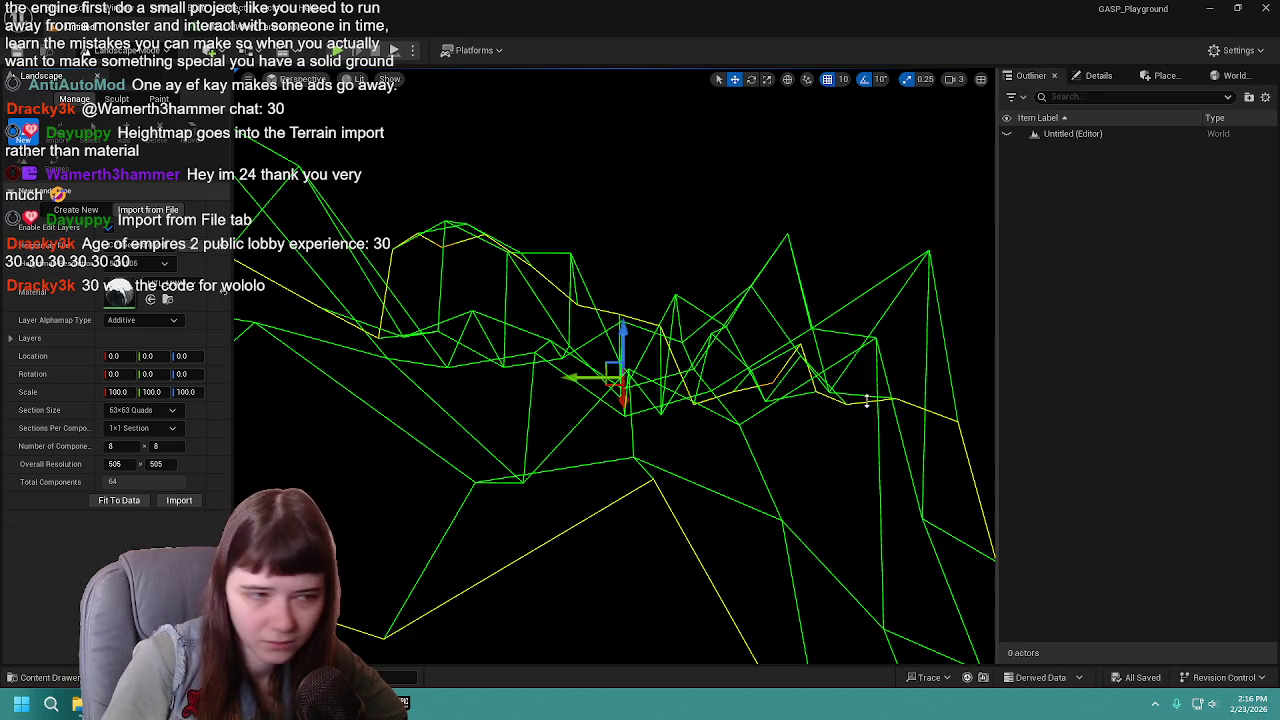
Orbit and zoom around the wireframe terrain, then reopen the Content Drawer on the Textures folder.
mouse_move(731, 387)
mouse_down()
mouse_move(766, 371)
mouse_move(766, 405)
mouse_move(766, 365)
mouse_move(794, 366)
mouse_up()
scroll(615, 400, down, 8)
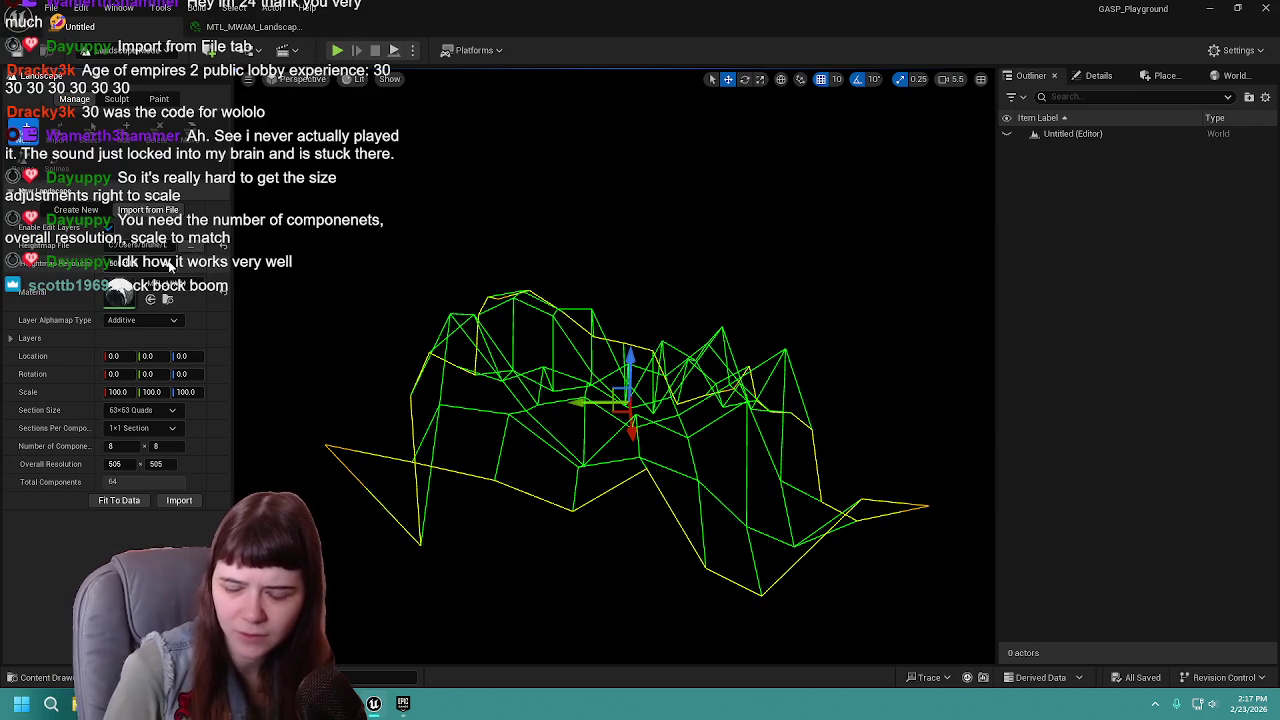
click(40, 677)
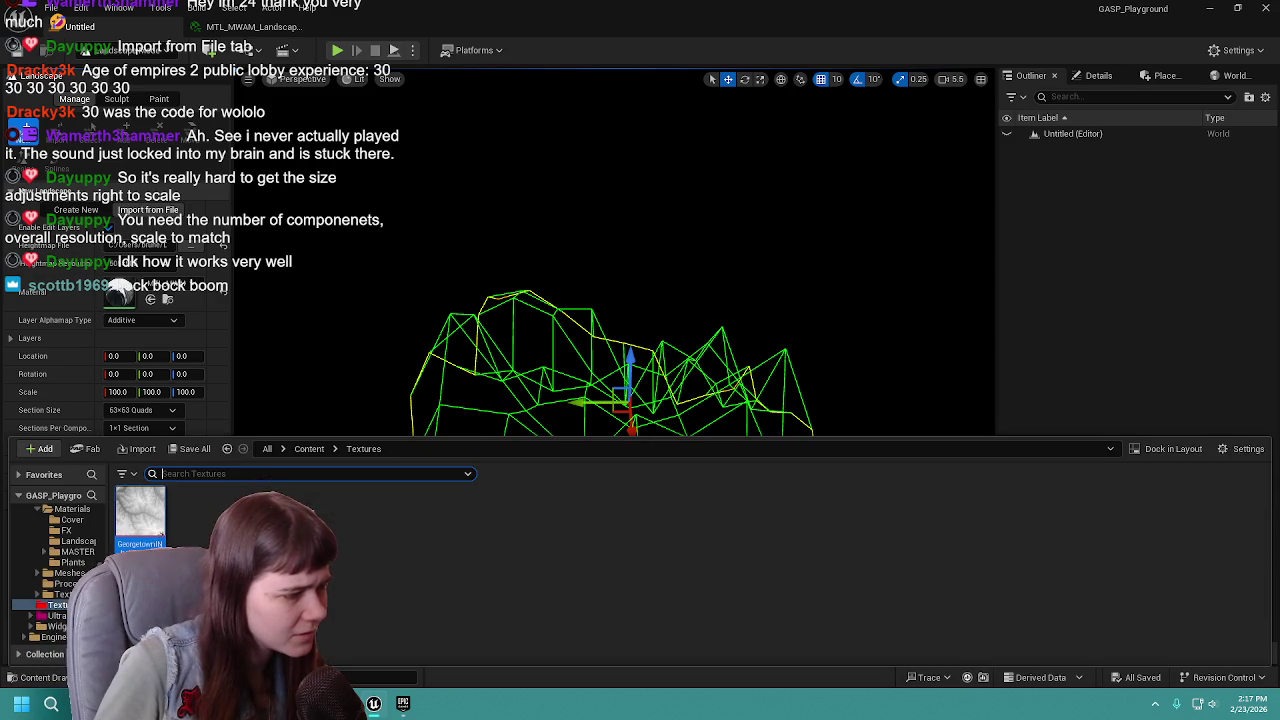
double_click(137, 514)
scroll(611, 456, up, 3)
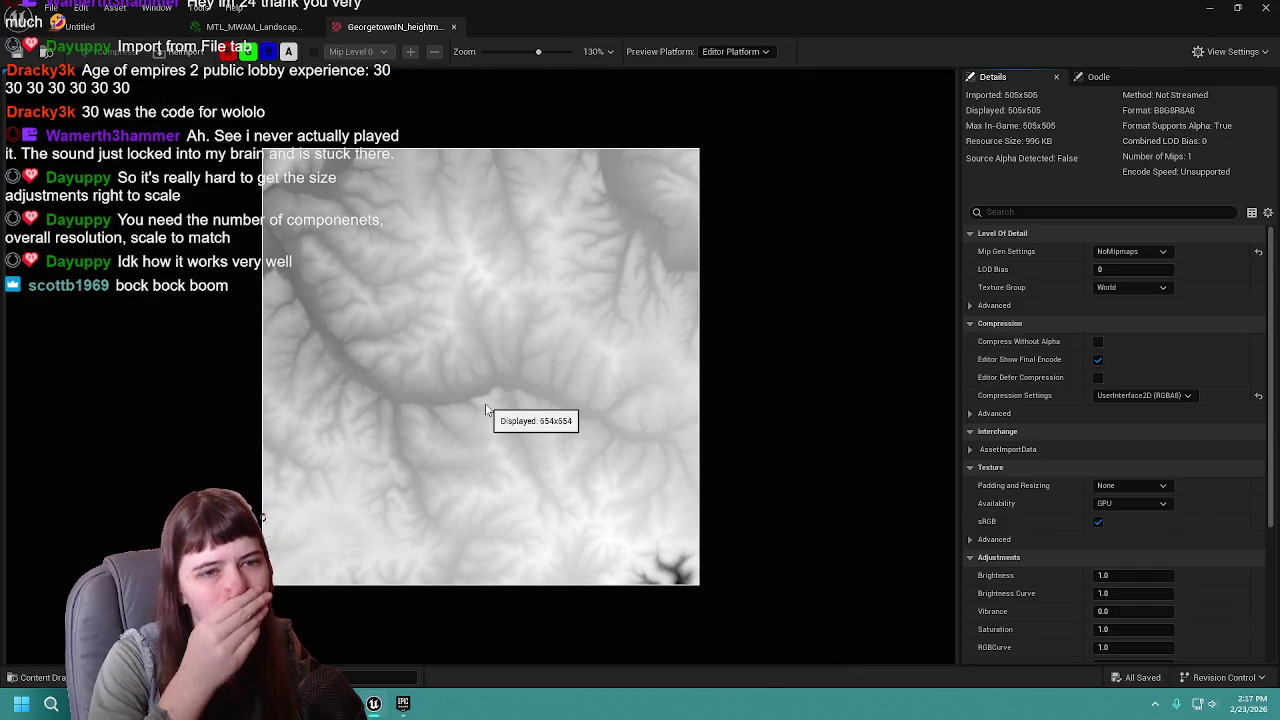
click(1118, 290)
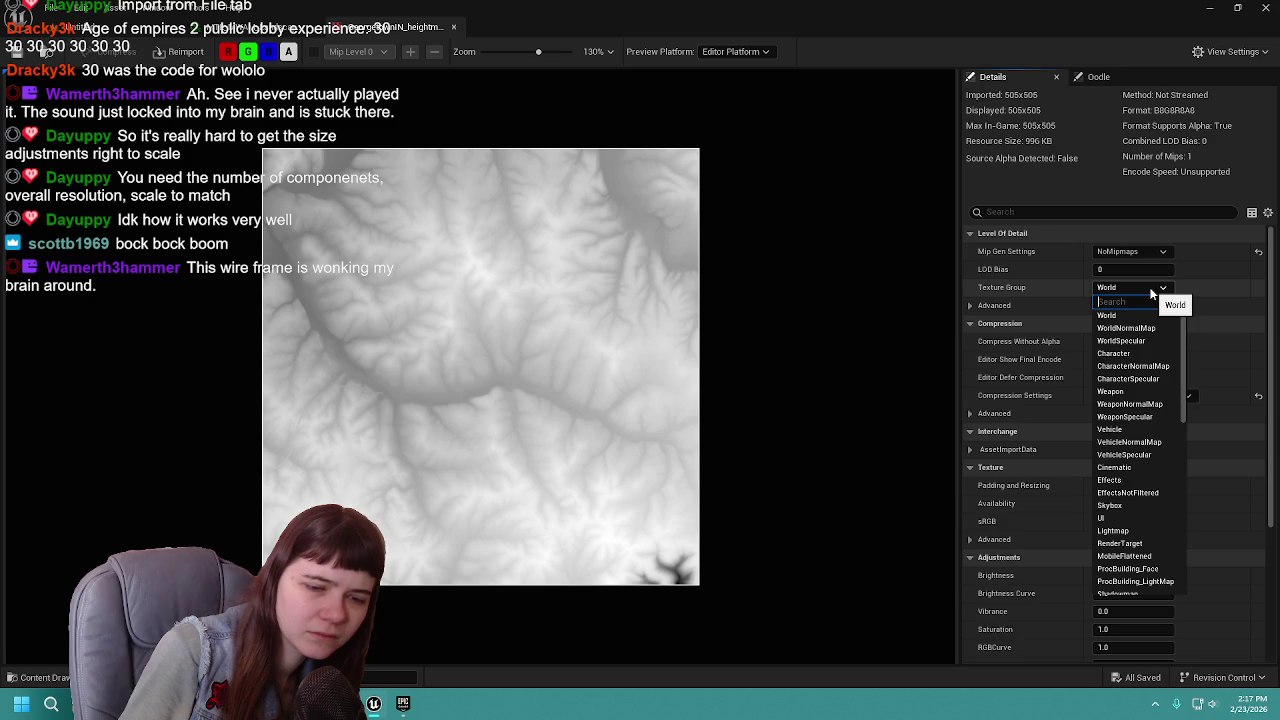
click(1152, 290)
click(1163, 396)
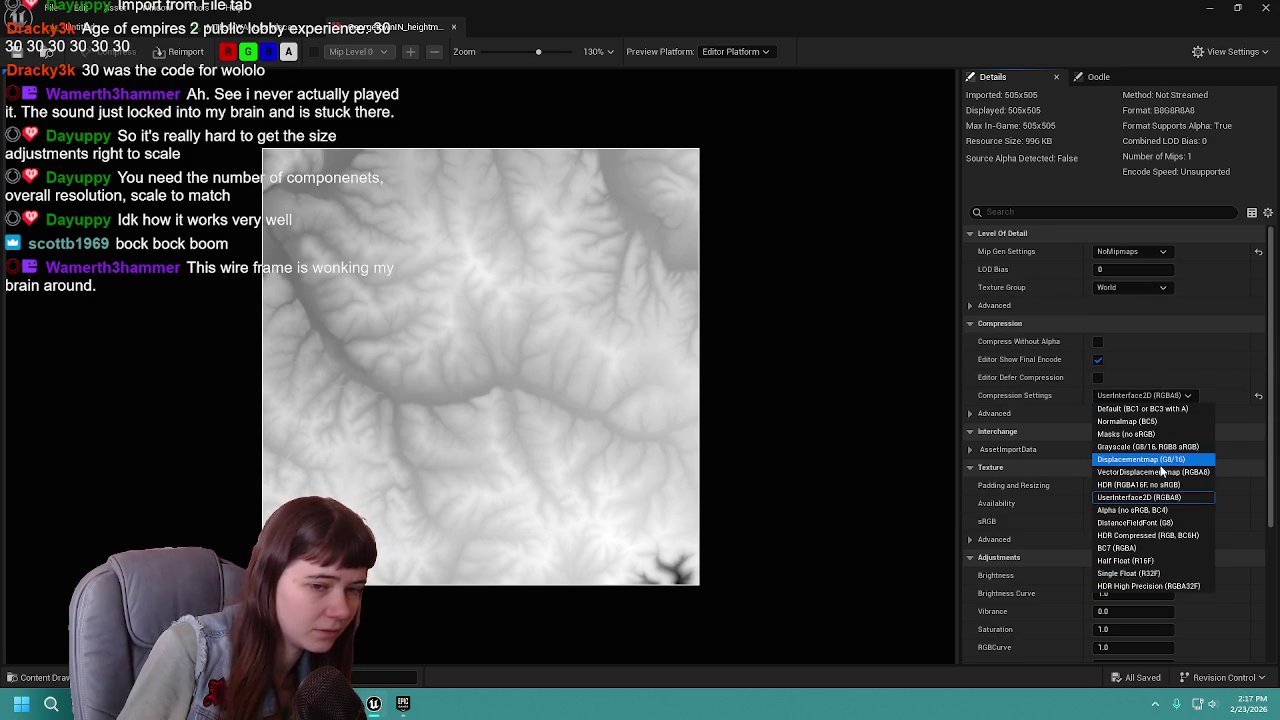
click(1165, 396)
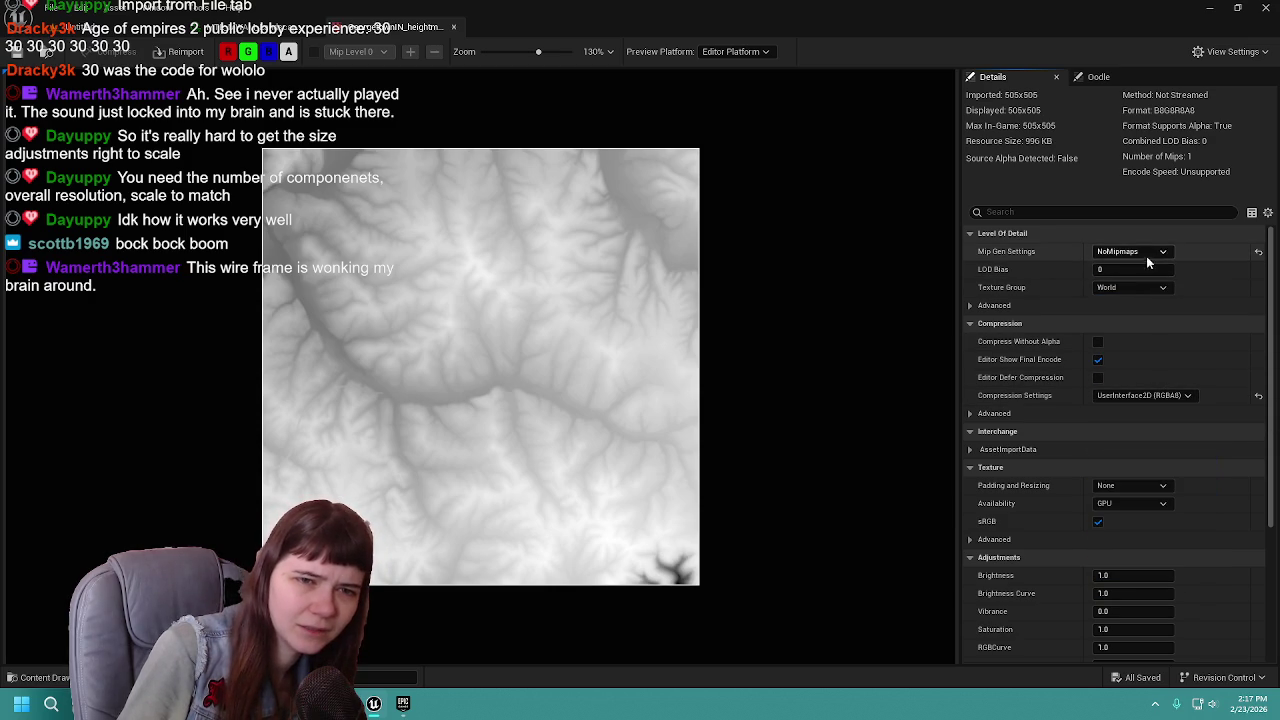
click(1164, 254)
click(1164, 254)
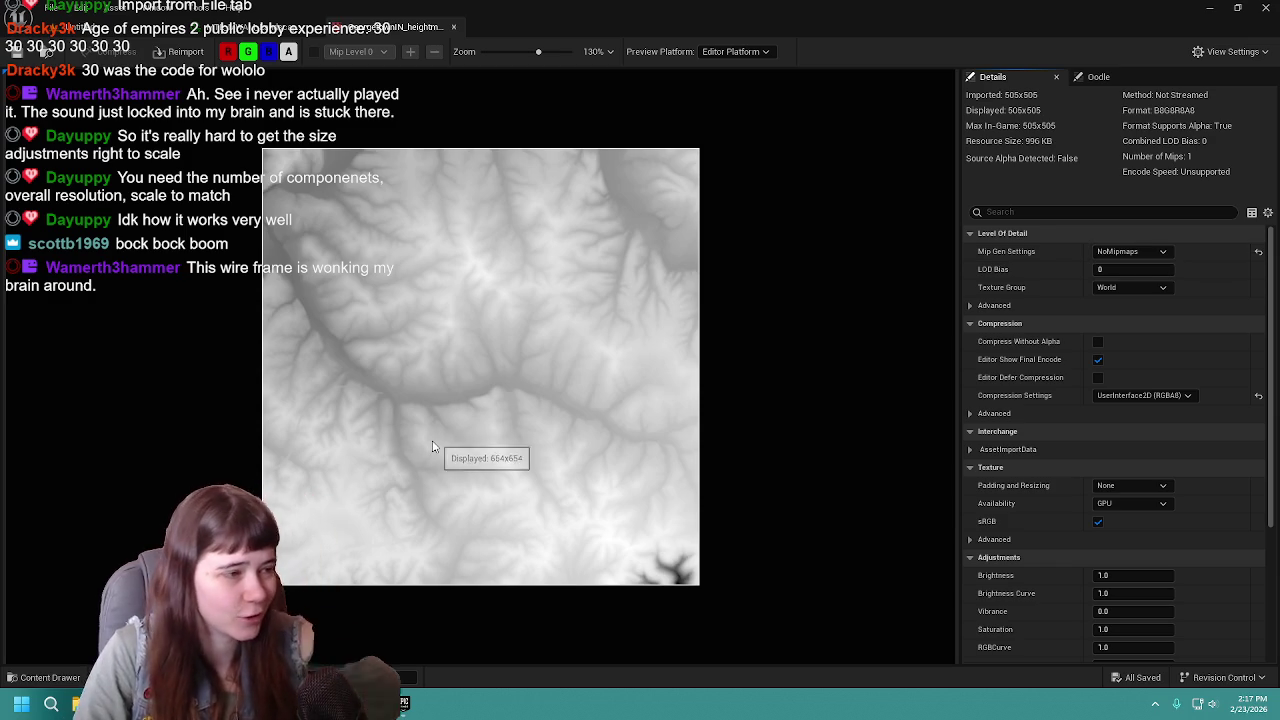
click(110, 27)
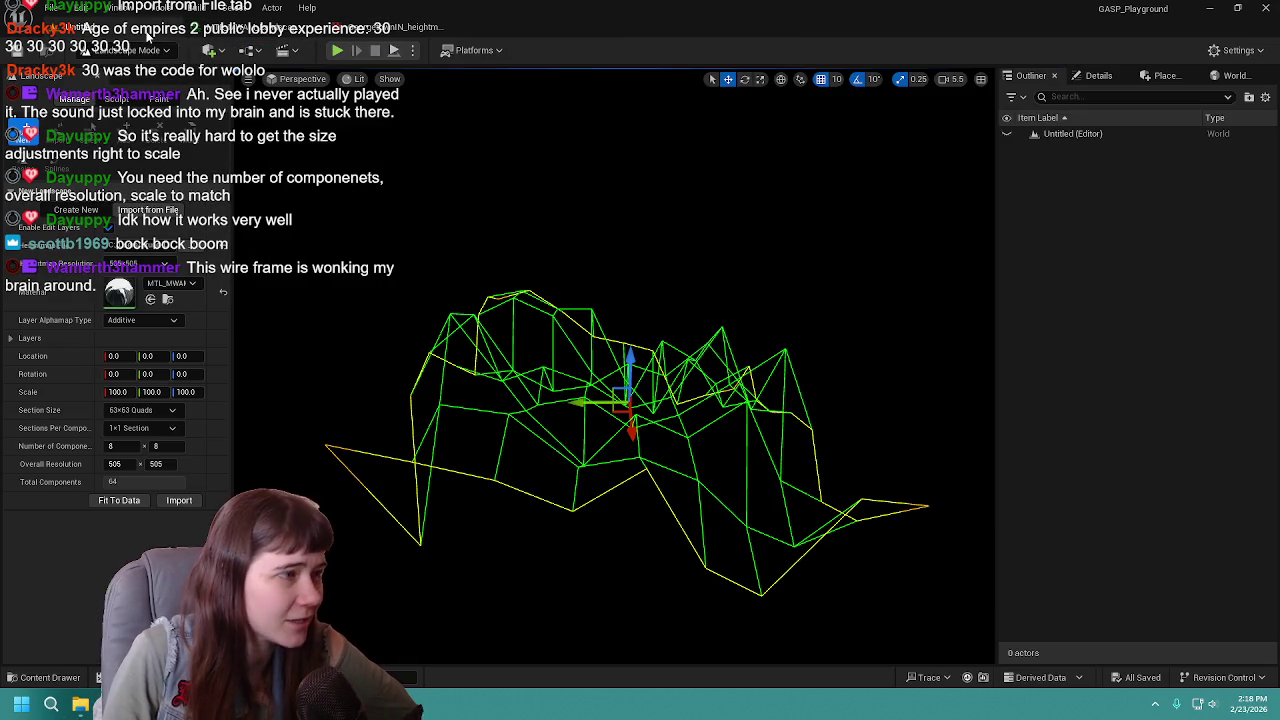
Look down on the wireframe preview and try 255x255-quad sections.
mouse_move(740, 318)
mouse_down()
mouse_move(712, 400)
mouse_move(590, 412)
mouse_move(731, 329)
mouse_up()
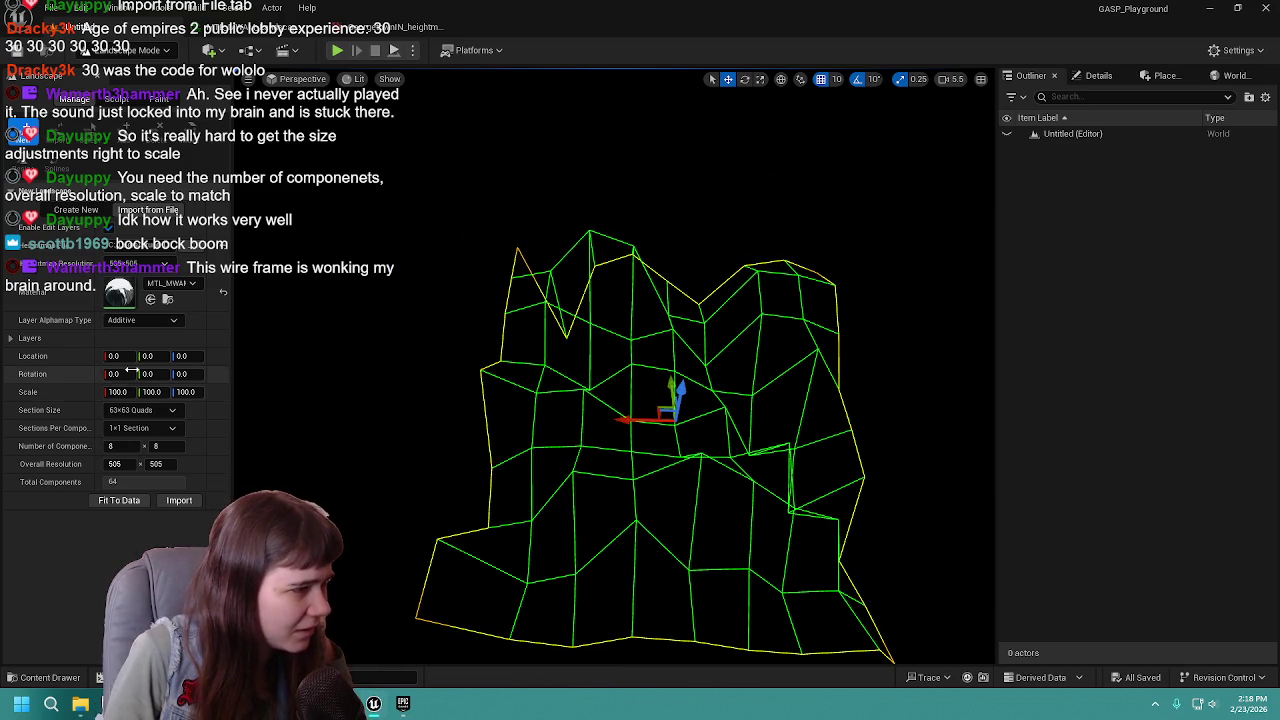
click(143, 410)
click(149, 502)
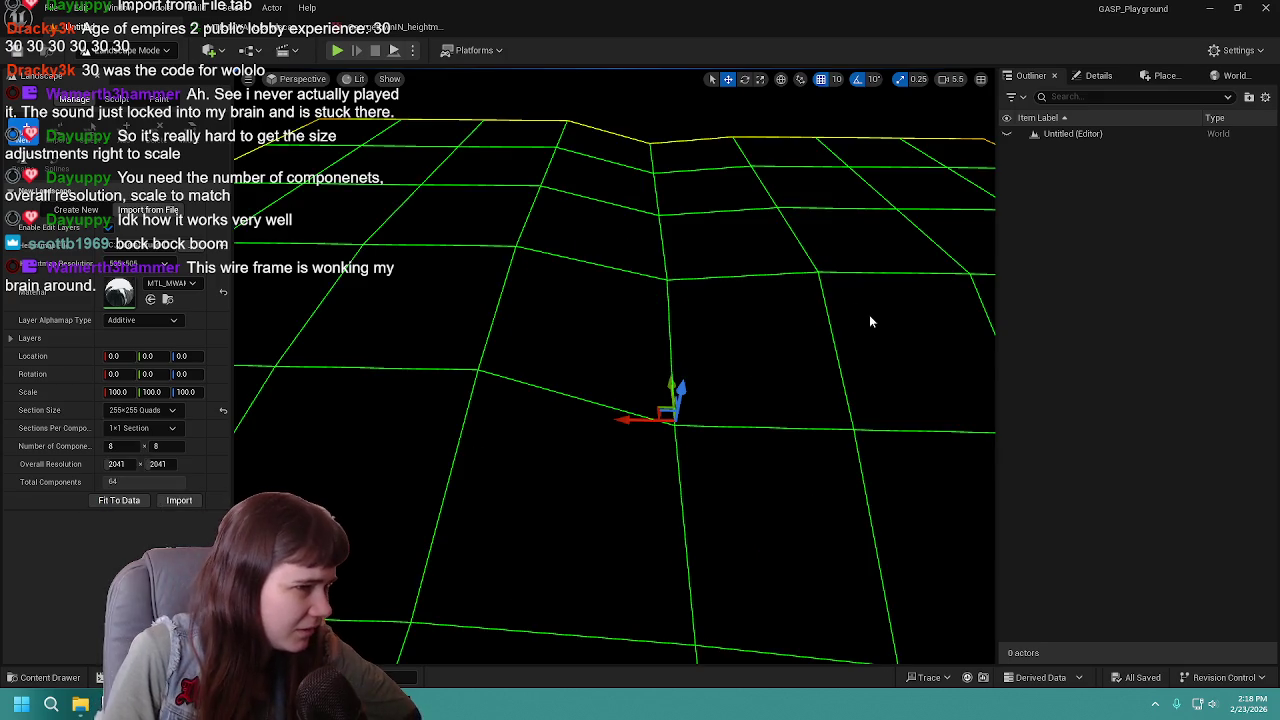
scroll(616, 396, down, 10)
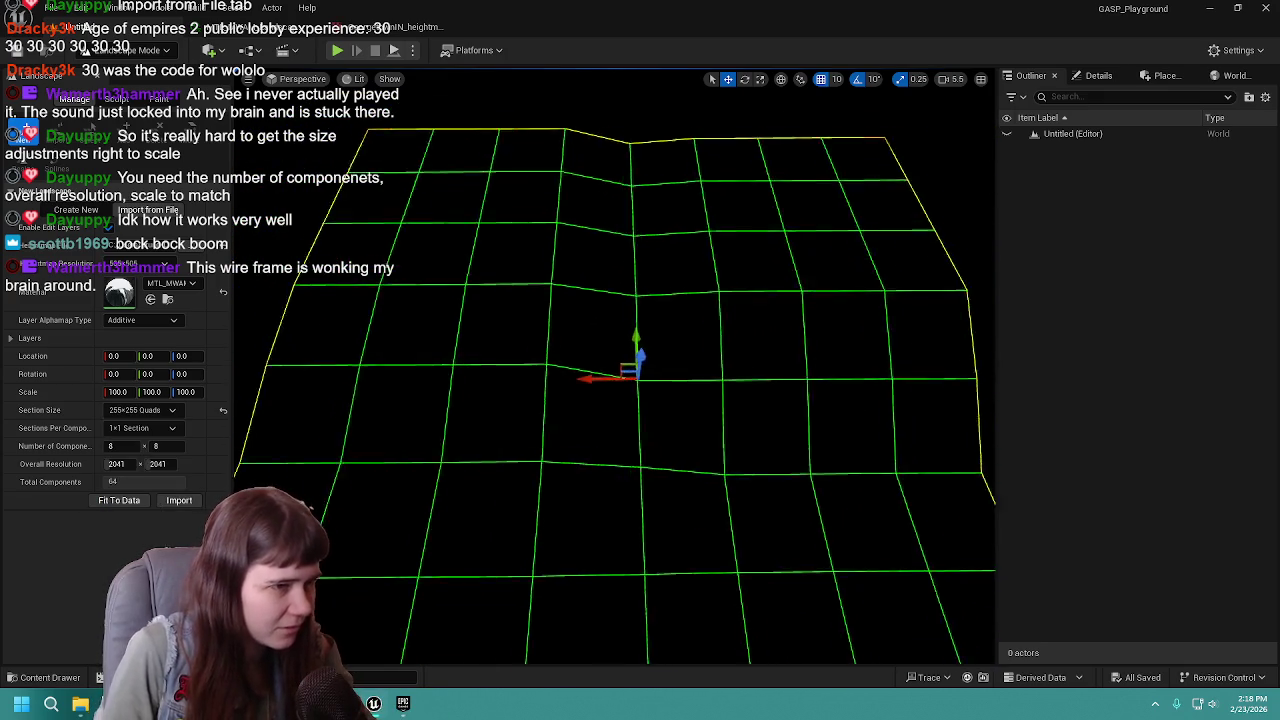
scroll(652, 402, up, 8)
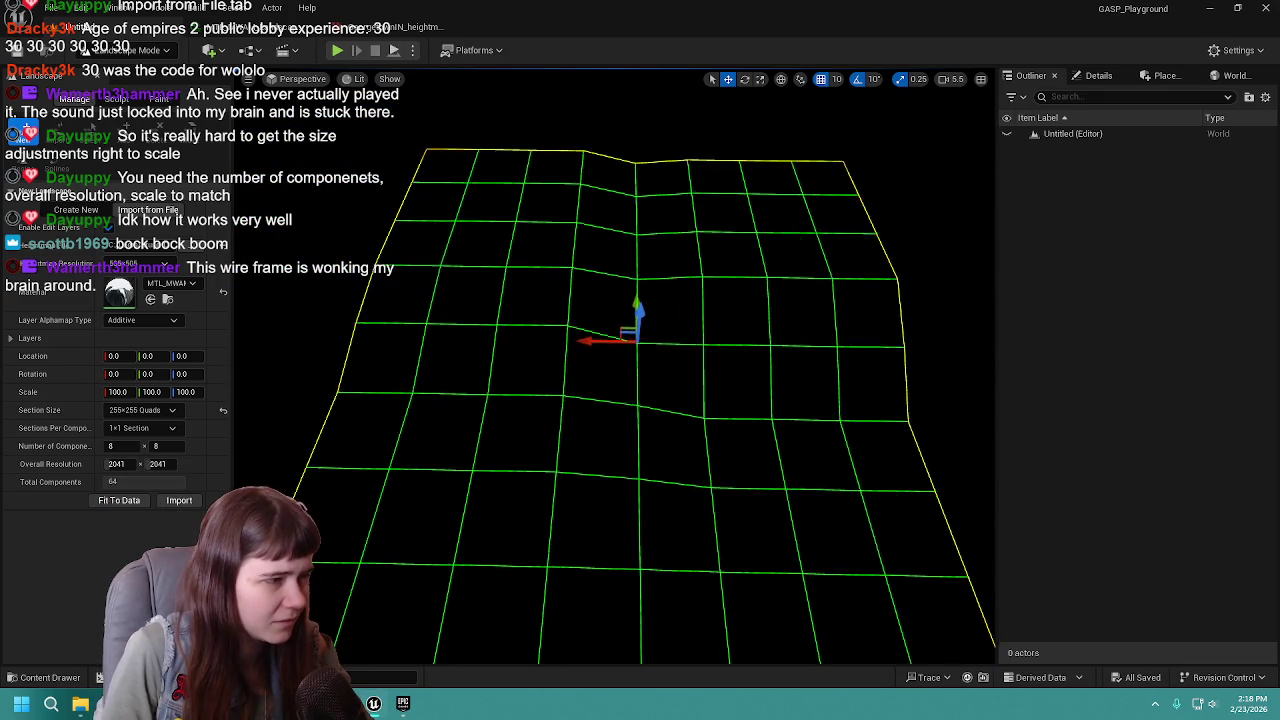
scroll(344, 374, down, 3)
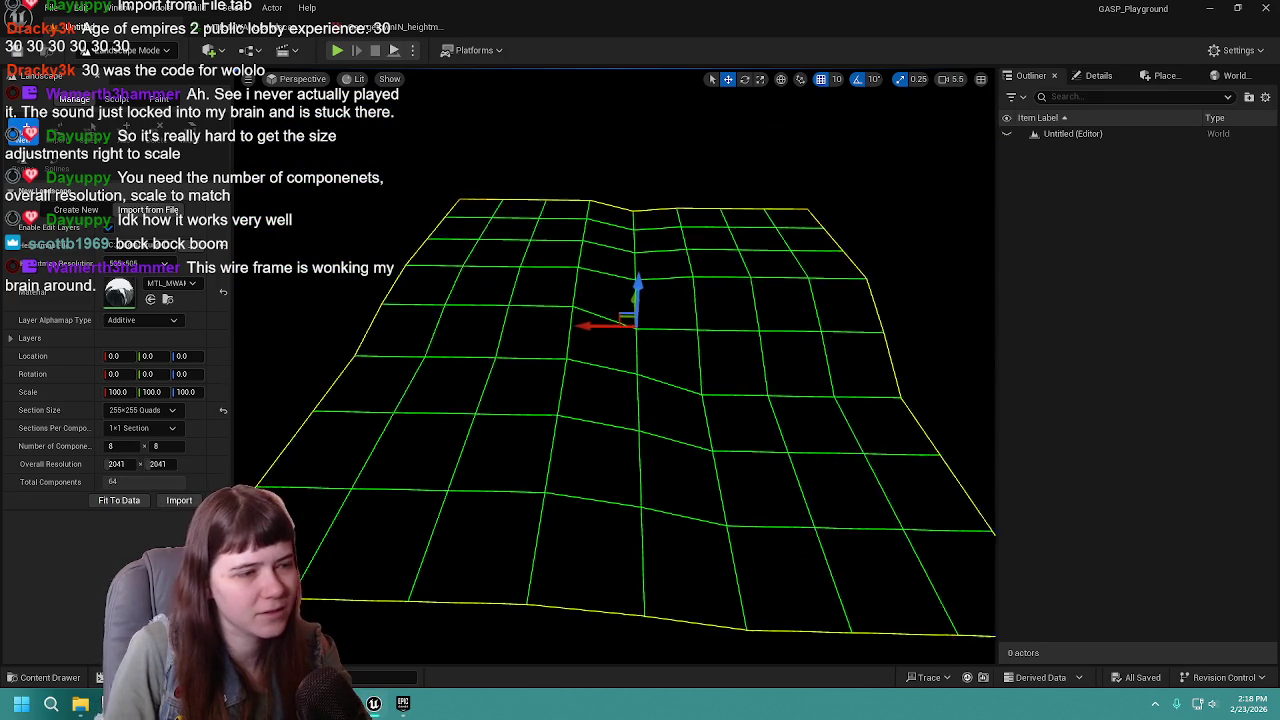
Toggle sections per component between 2x2 and 1x1, then try 7x7-quad sections with 2x2.
click(143, 428)
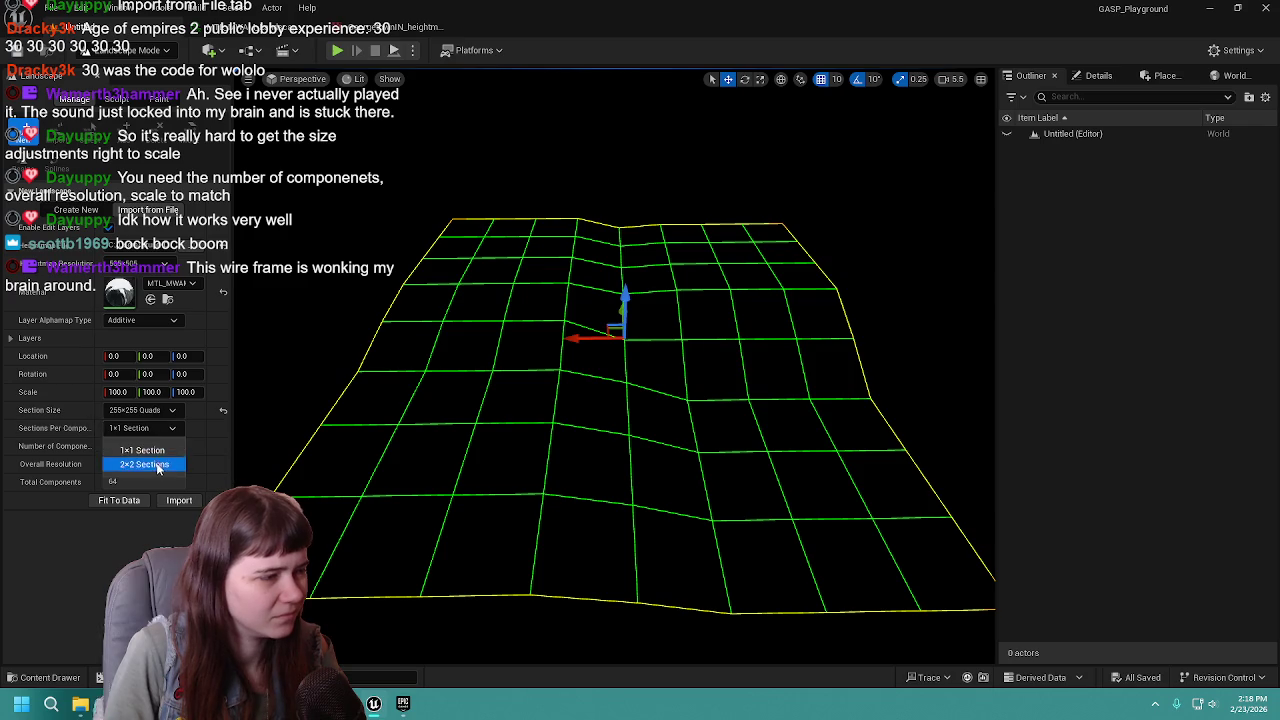
click(140, 462)
click(143, 428)
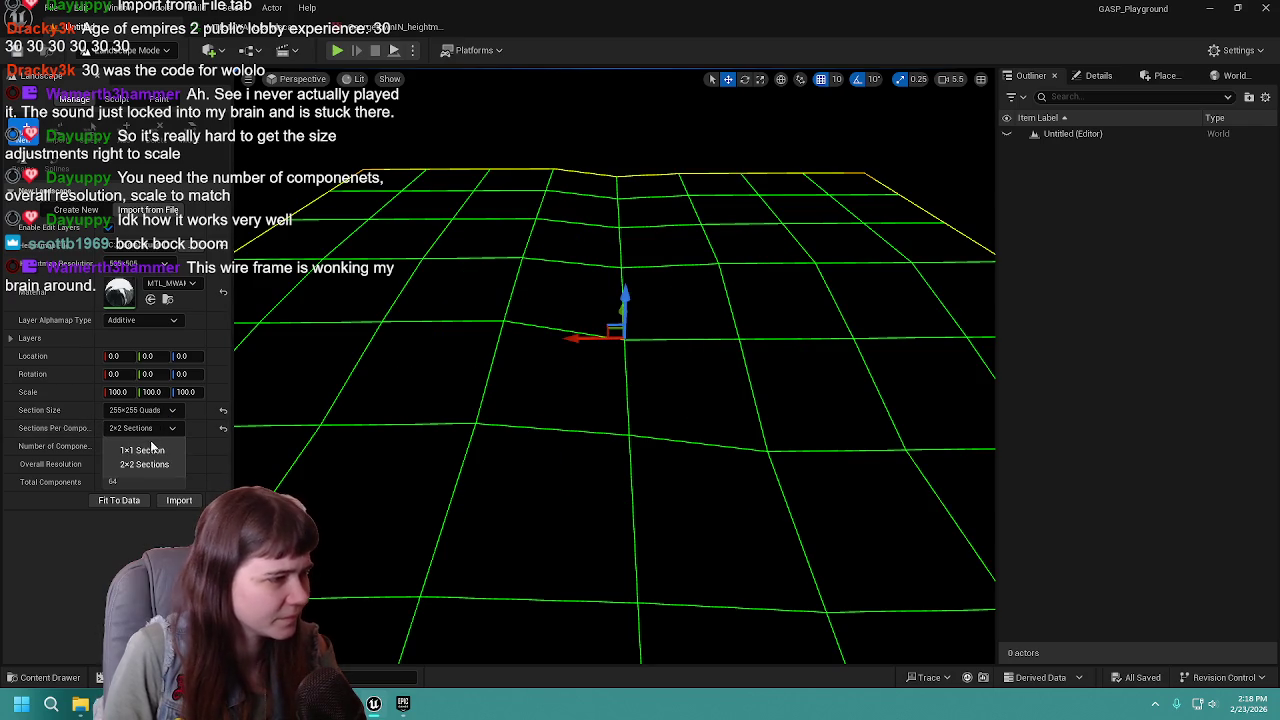
click(140, 447)
click(171, 410)
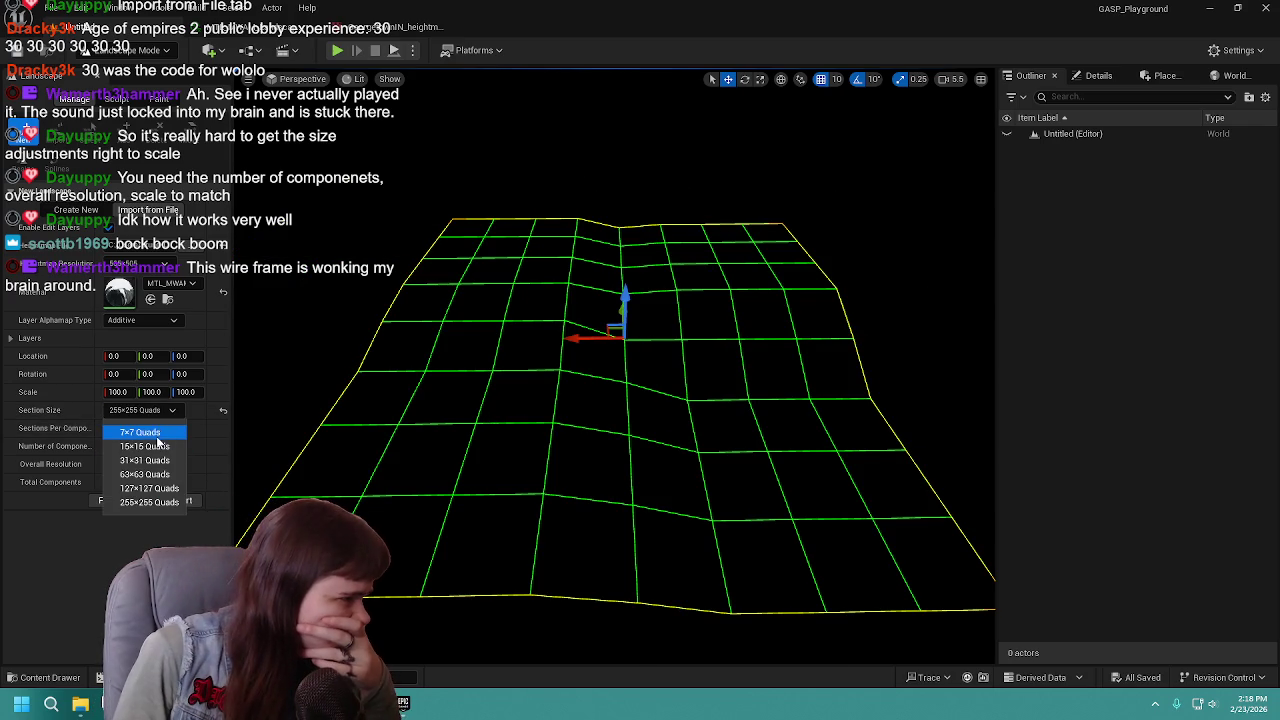
click(140, 432)
click(143, 428)
click(157, 465)
Cycle the section size from 15x15 through 255x255 quads, settling on 127x127.
click(143, 410)
click(150, 446)
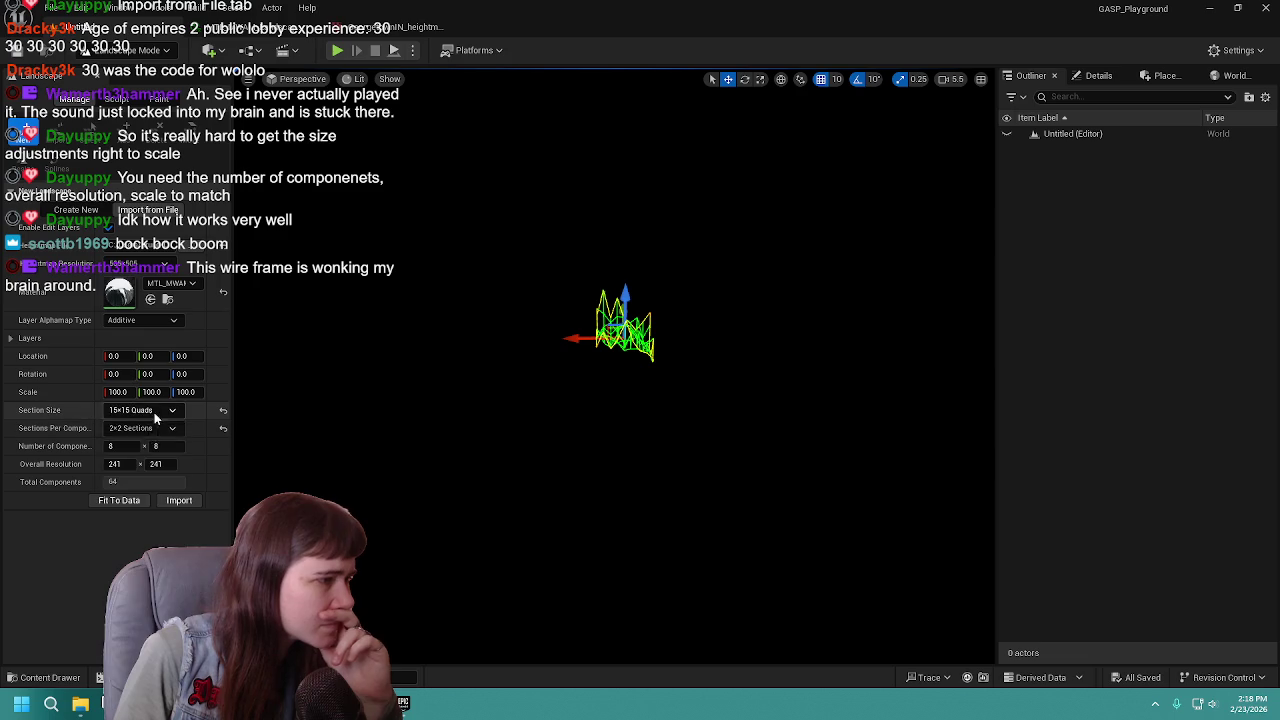
click(154, 411)
click(157, 461)
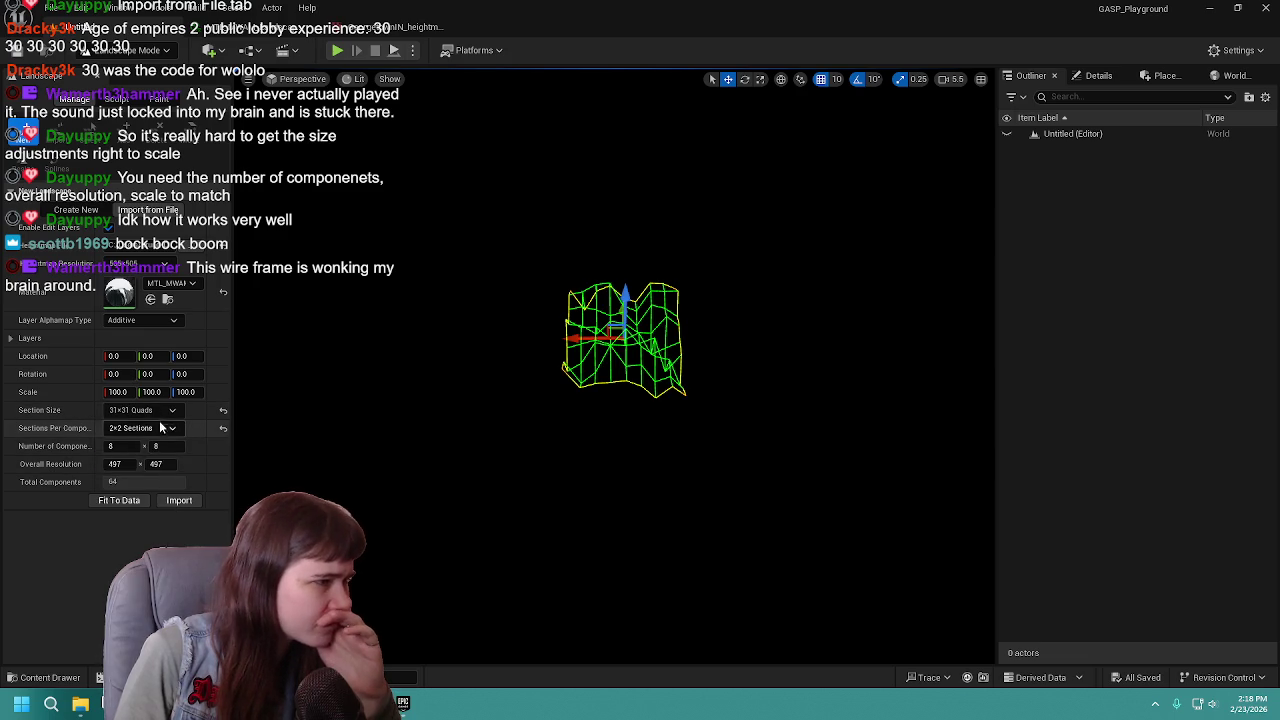
click(145, 410)
click(164, 474)
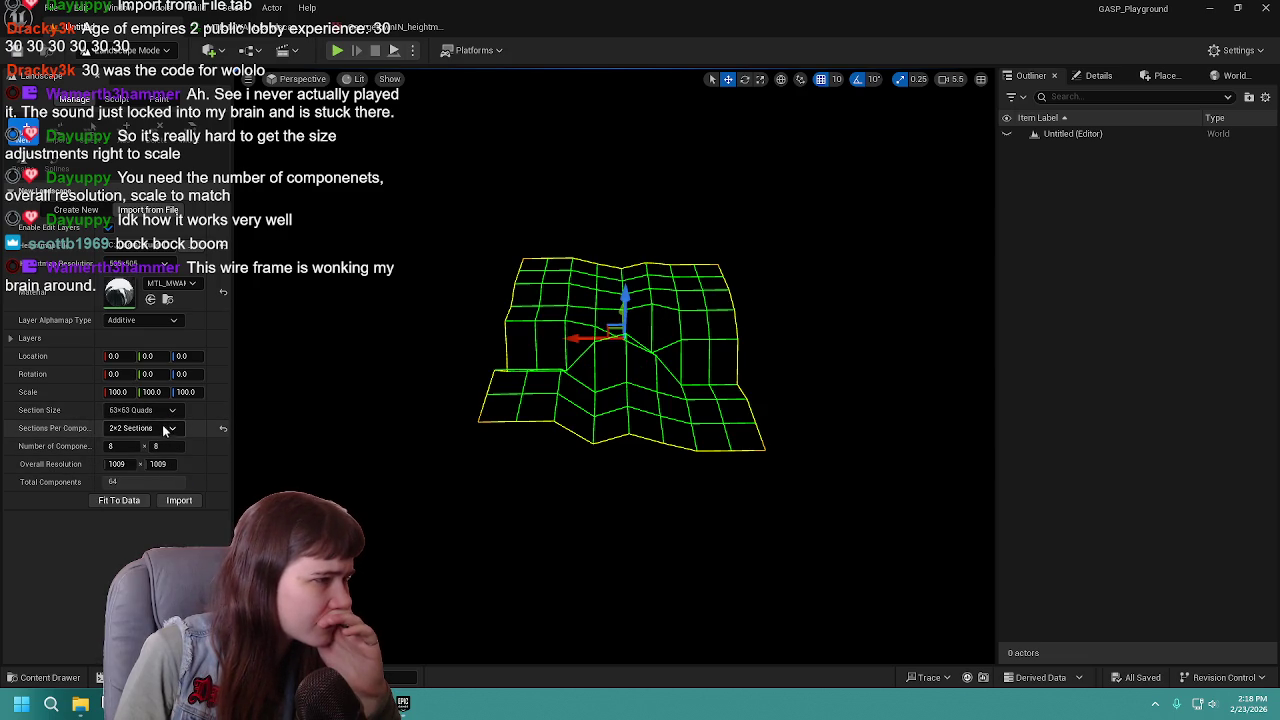
click(150, 410)
click(166, 490)
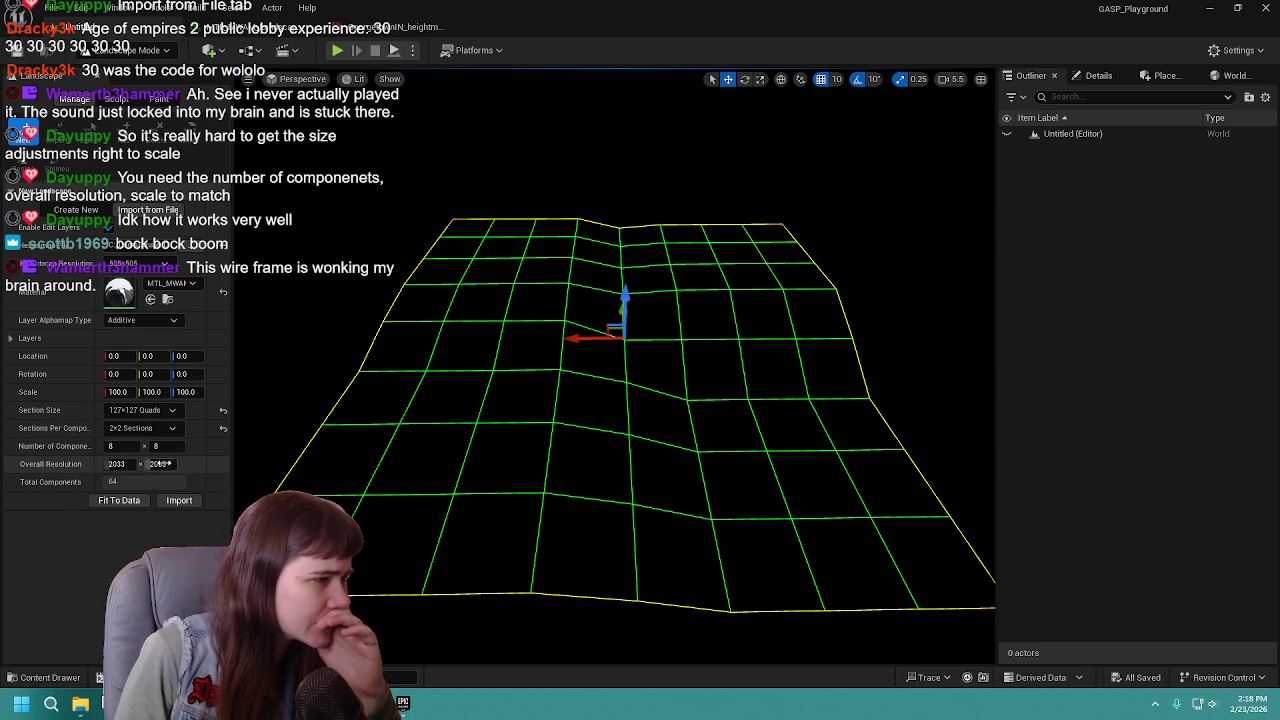
click(168, 411)
click(156, 502)
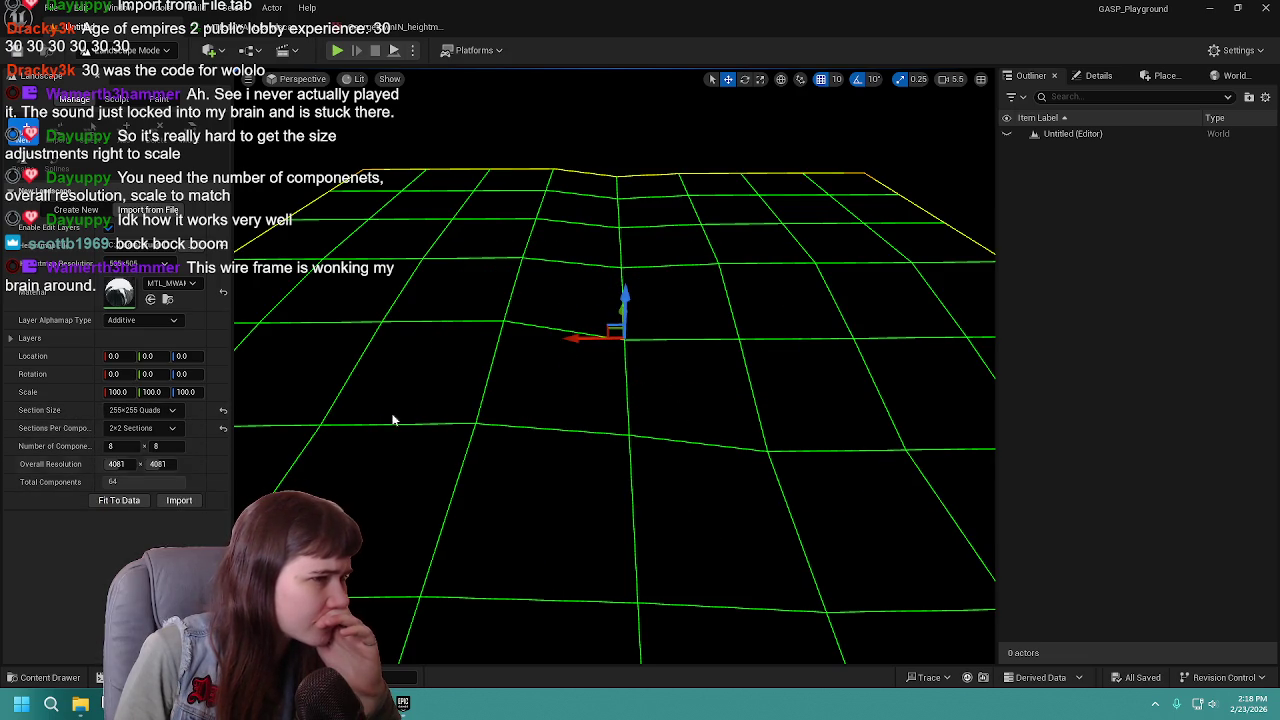
click(166, 410)
click(155, 488)
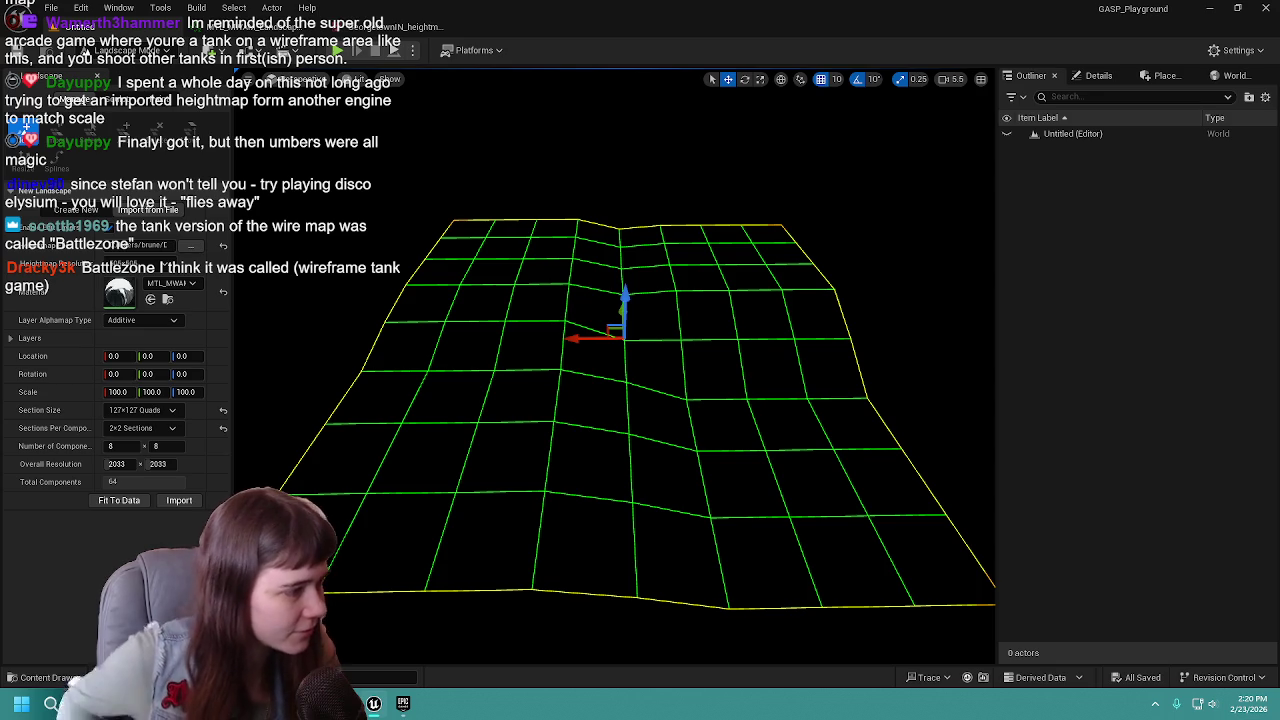
Try 1 and then 5 components per side, resetting section settings and components to defaults.
click(120, 446)
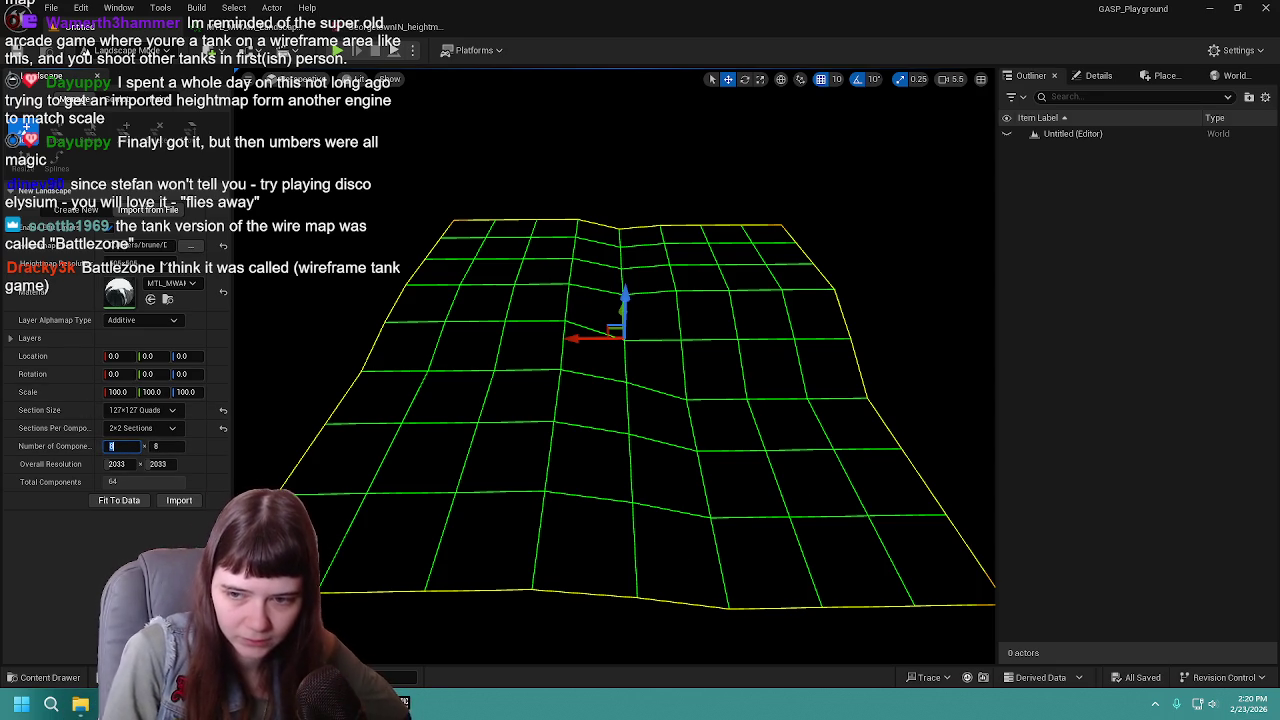
text(1)
key(Tab)
text(1)
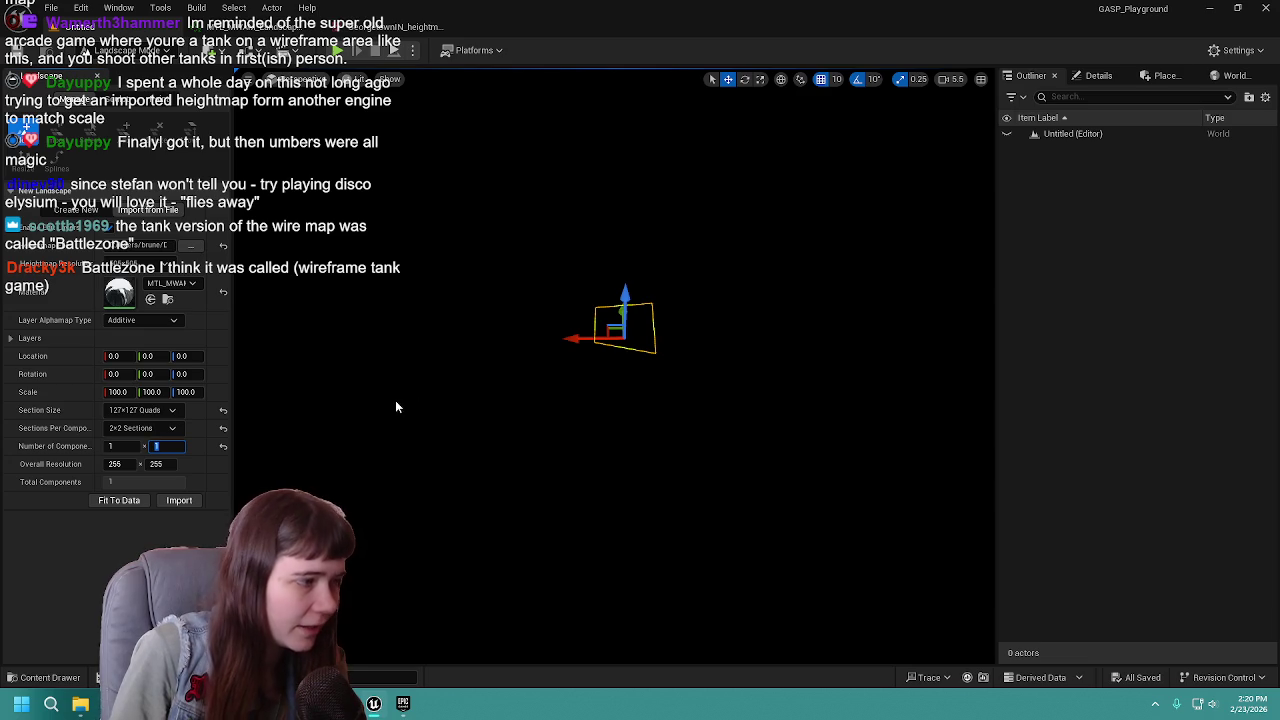
click(223, 410)
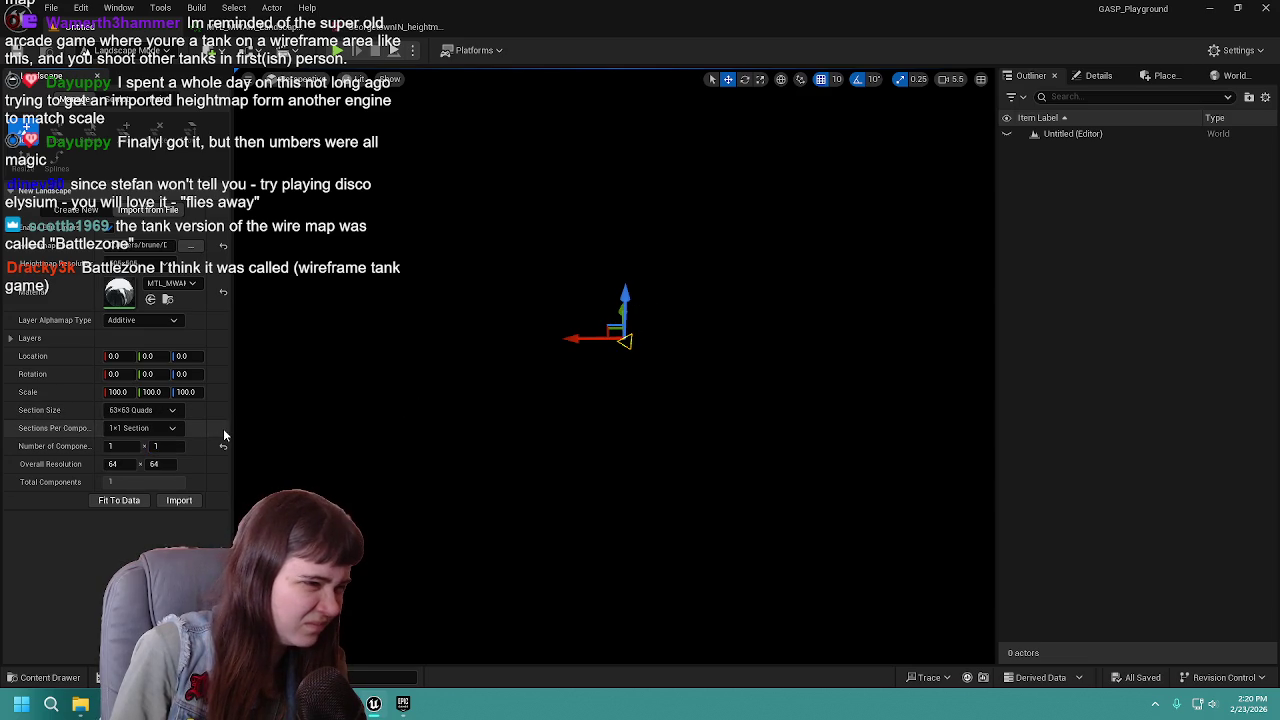
click(223, 428)
click(131, 446)
text(5)
key(Tab)
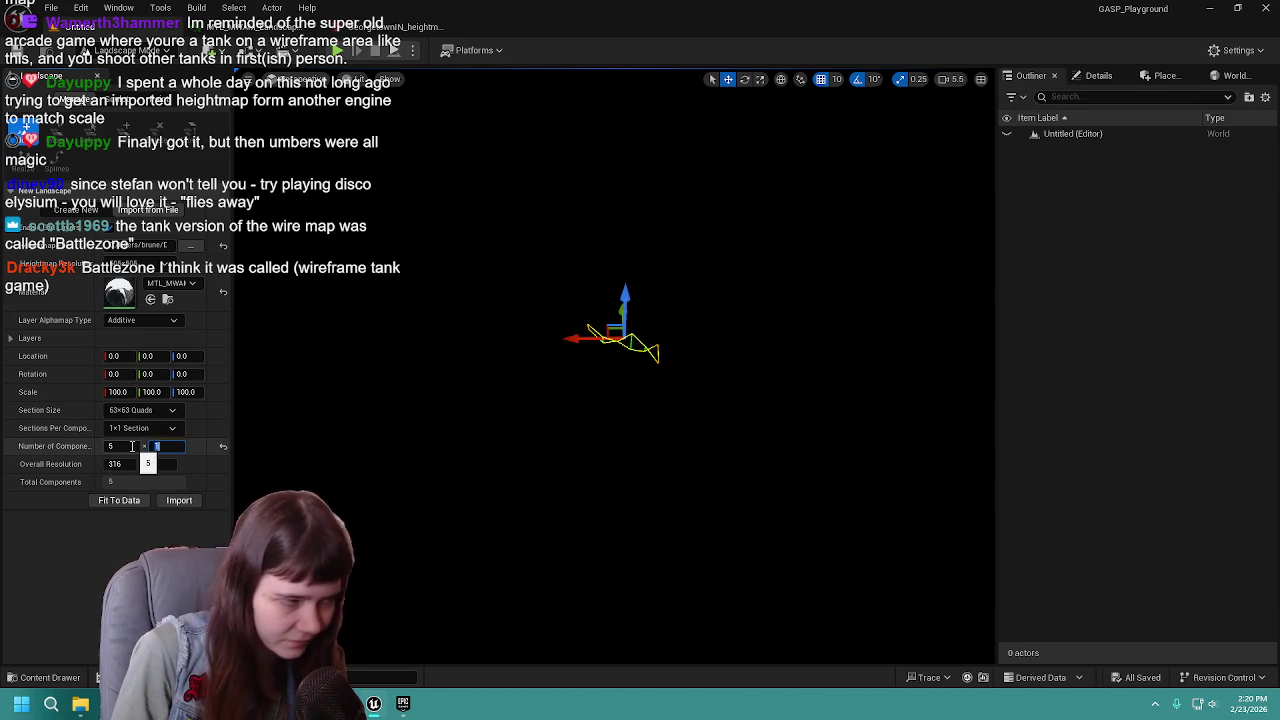
text(5)
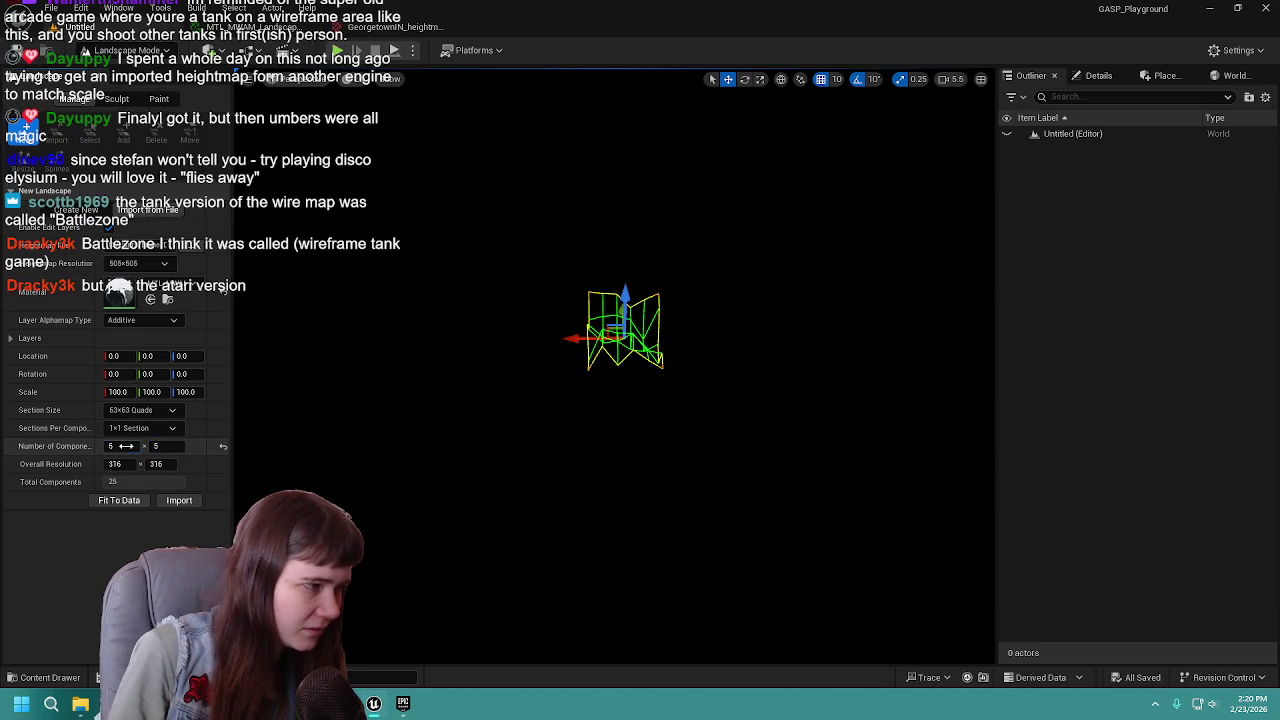
click(223, 446)
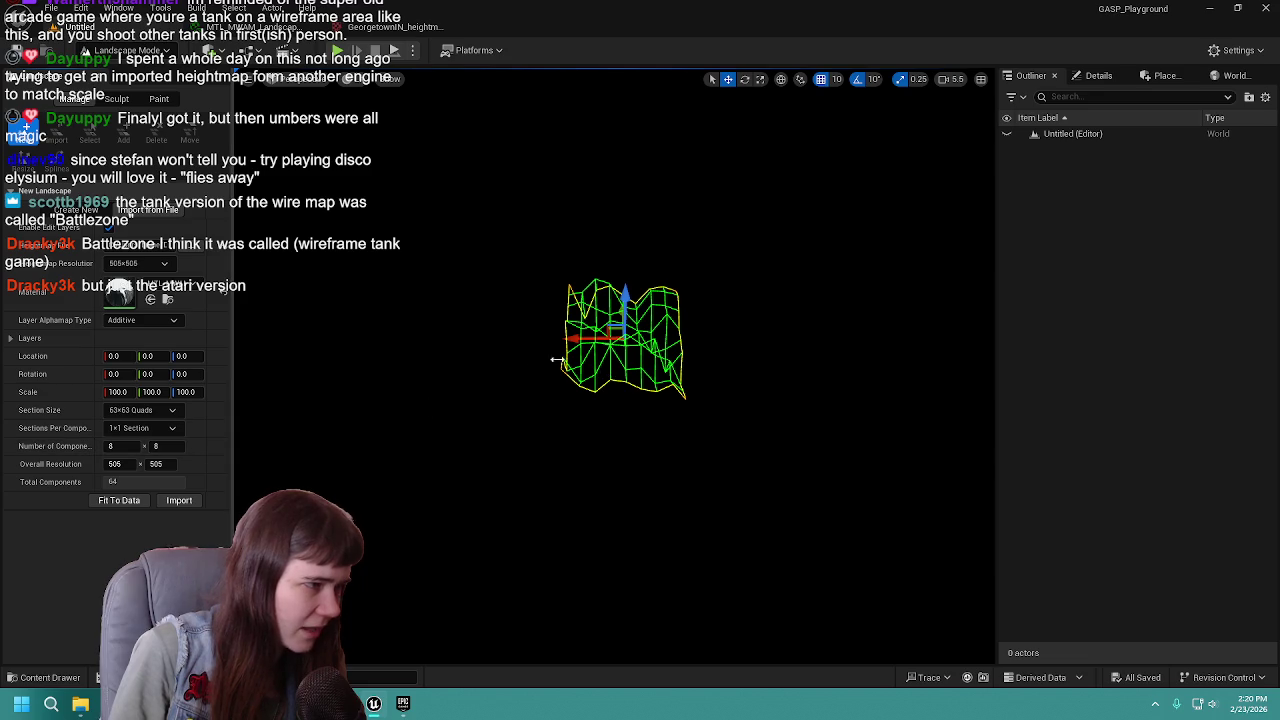
Enter 16 in both Number of Components fields and move the view closer.
click(122, 447)
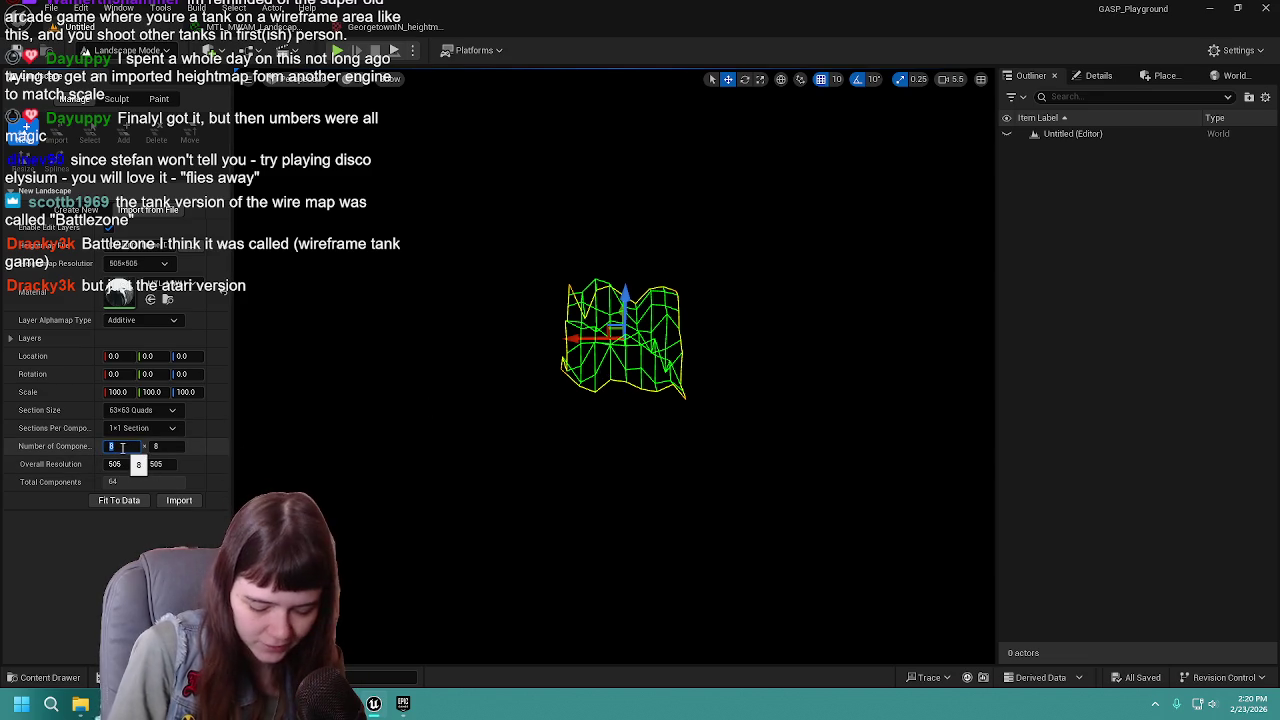
text(16)
key(Tab)
text(16)
key(Return)
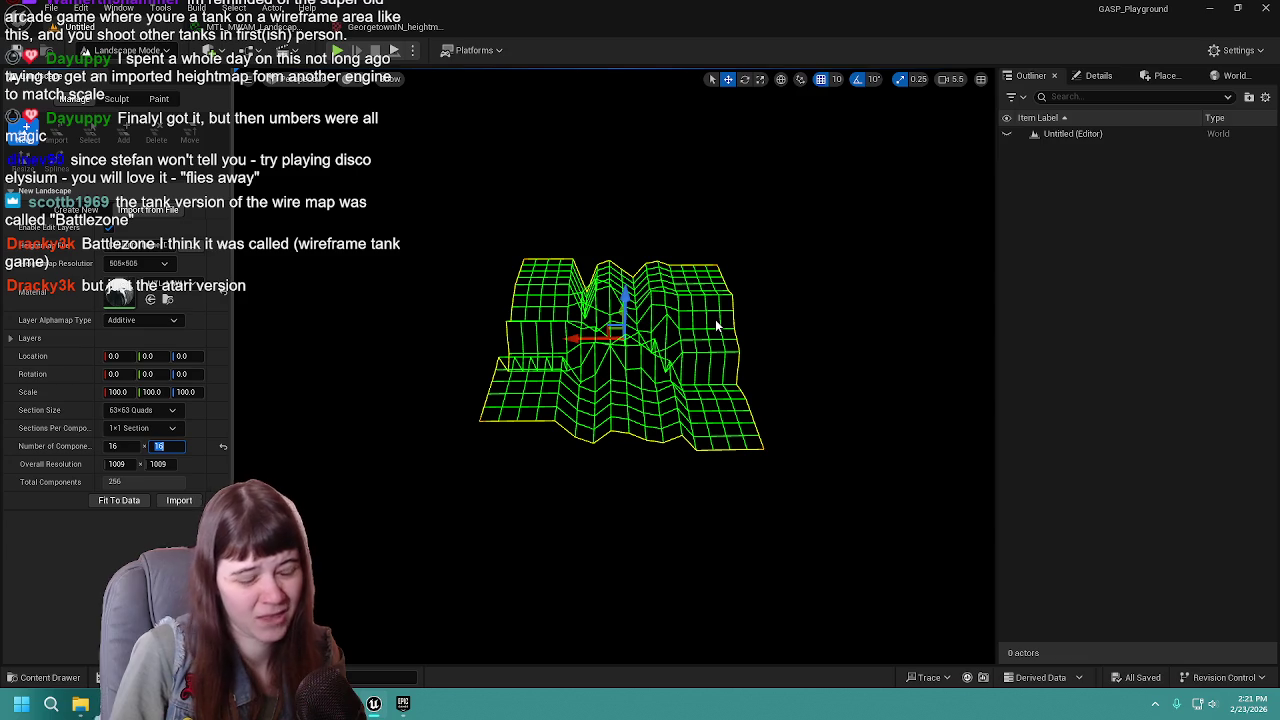
mouse_move(704, 402)
mouse_down()
mouse_move(704, 320)
mouse_move(704, 396)
mouse_up()
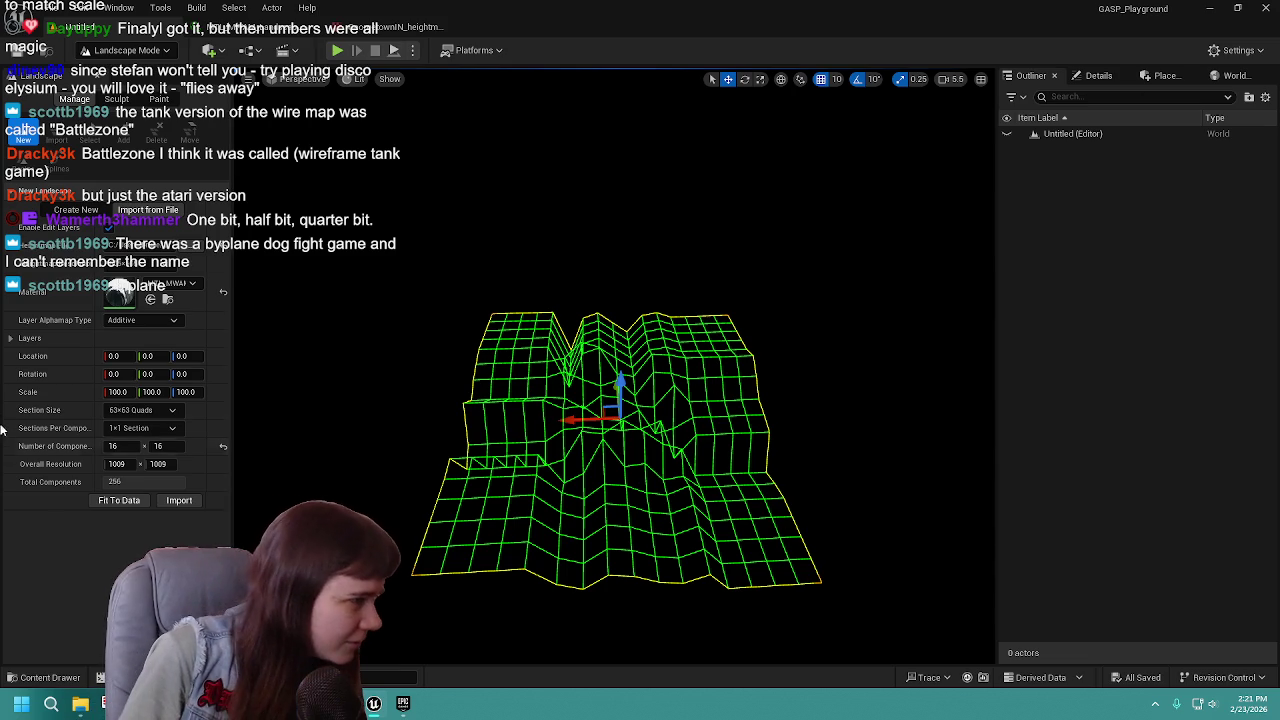
Try 2x2 sections with 127x127-quad sections, then reset components to 8x8.
click(140, 428)
click(130, 466)
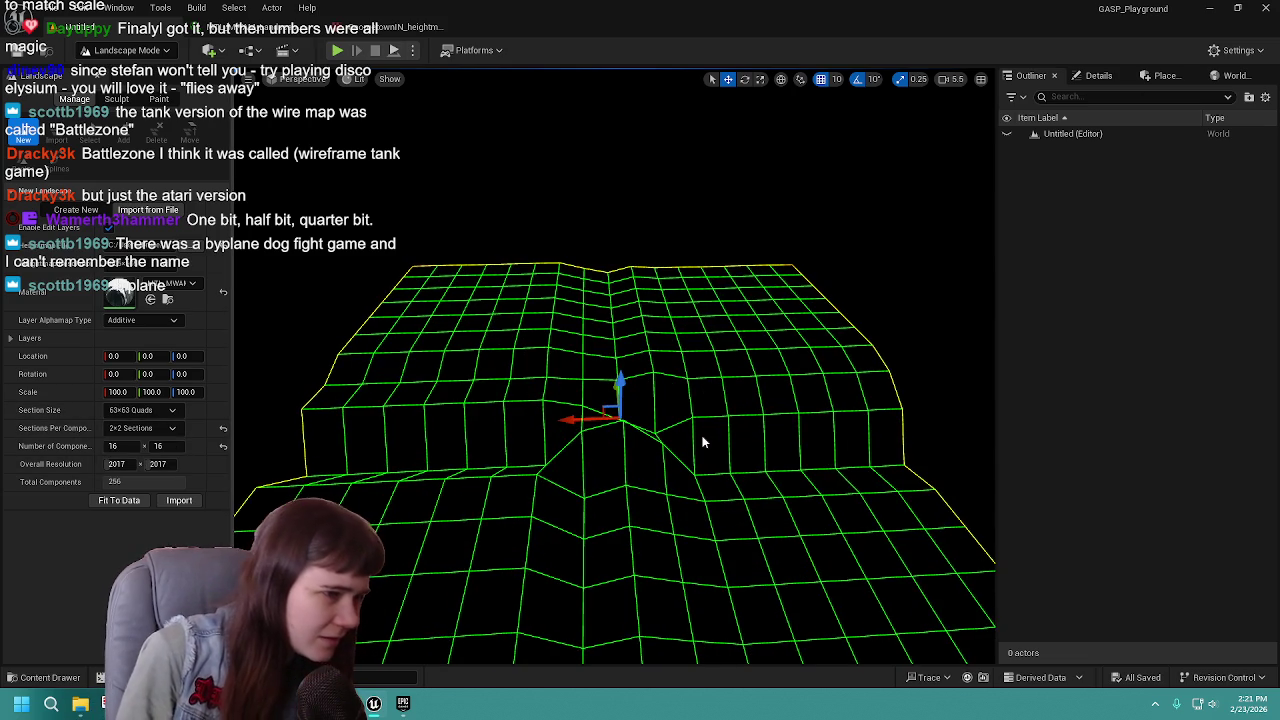
drag(729, 423, 729, 470)
drag(613, 426, 613, 470)
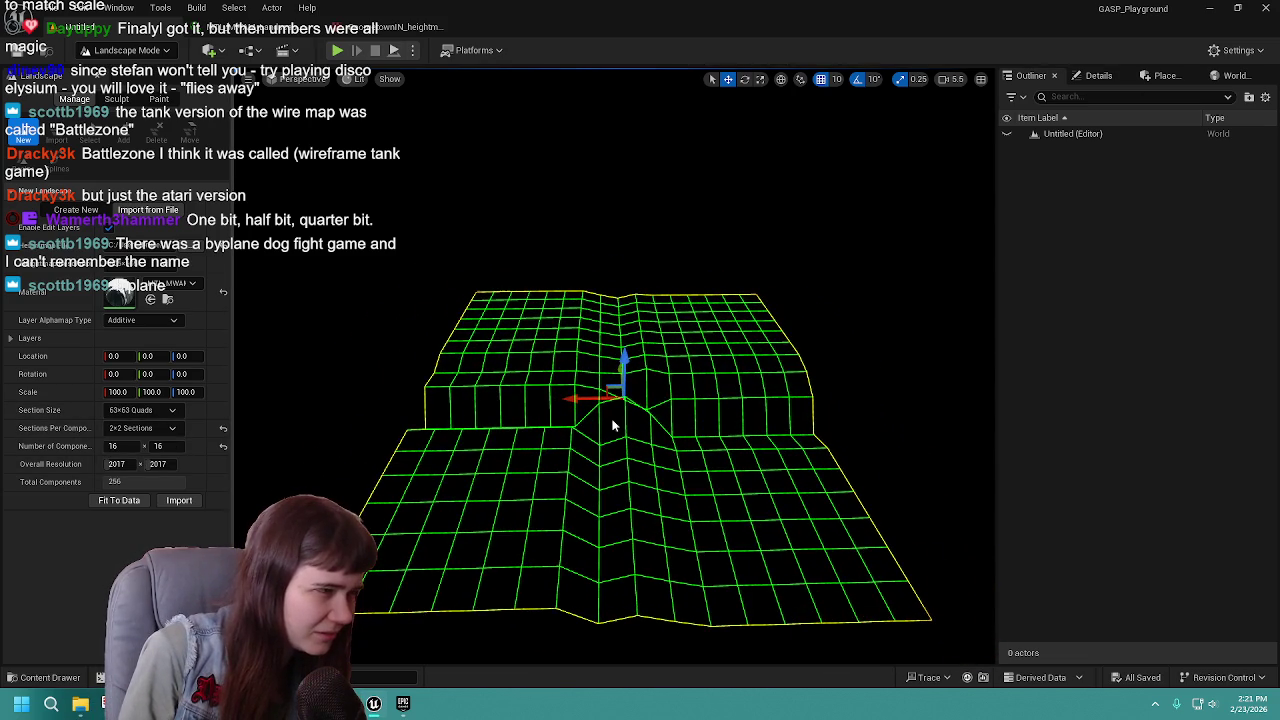
click(172, 411)
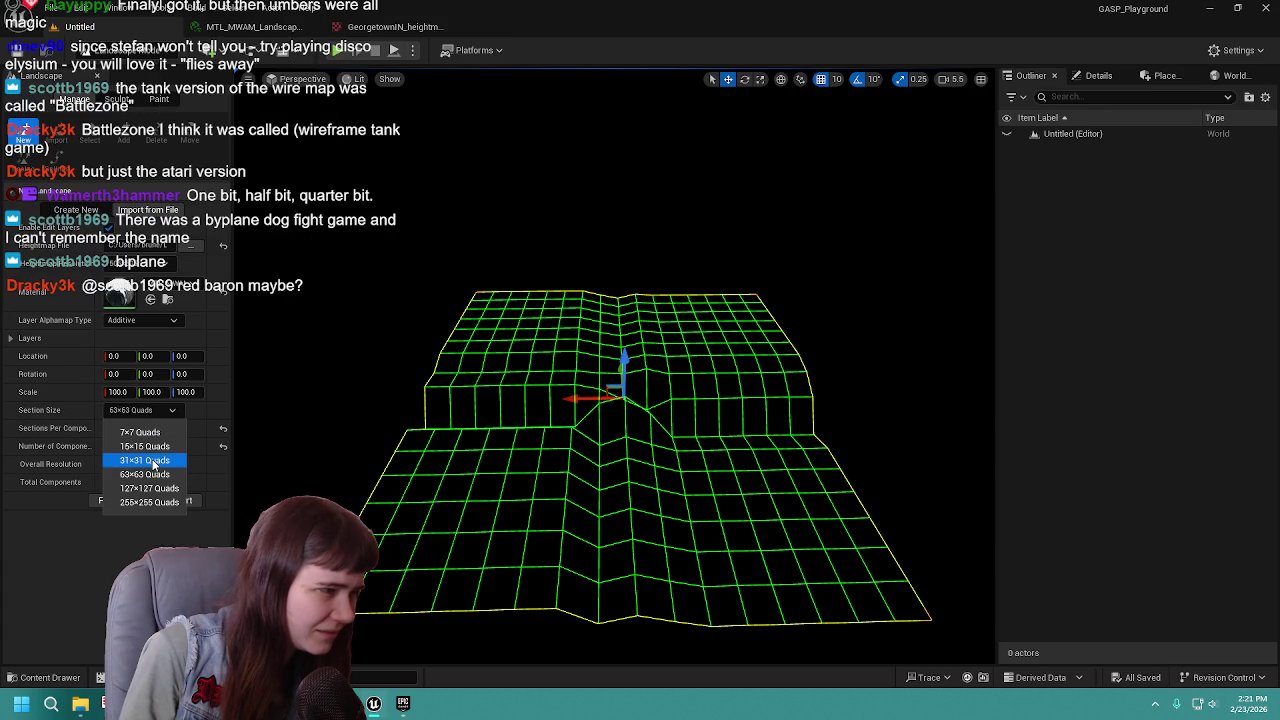
click(149, 488)
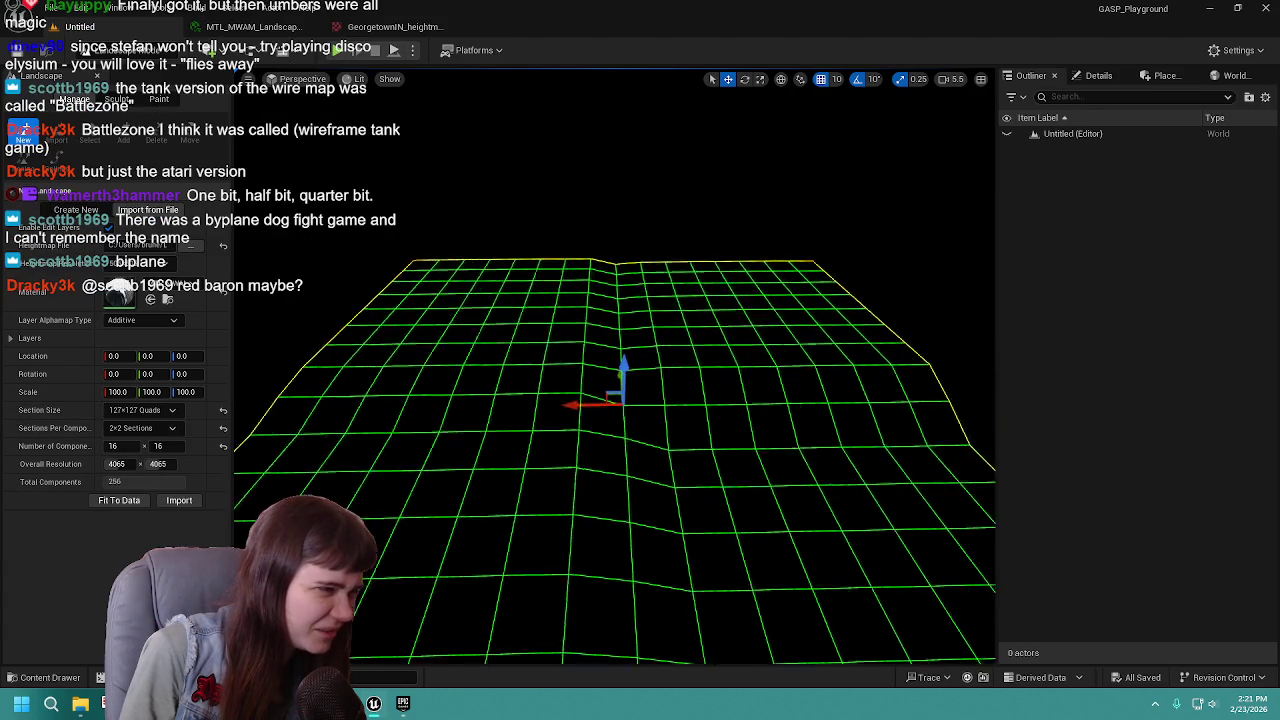
click(223, 447)
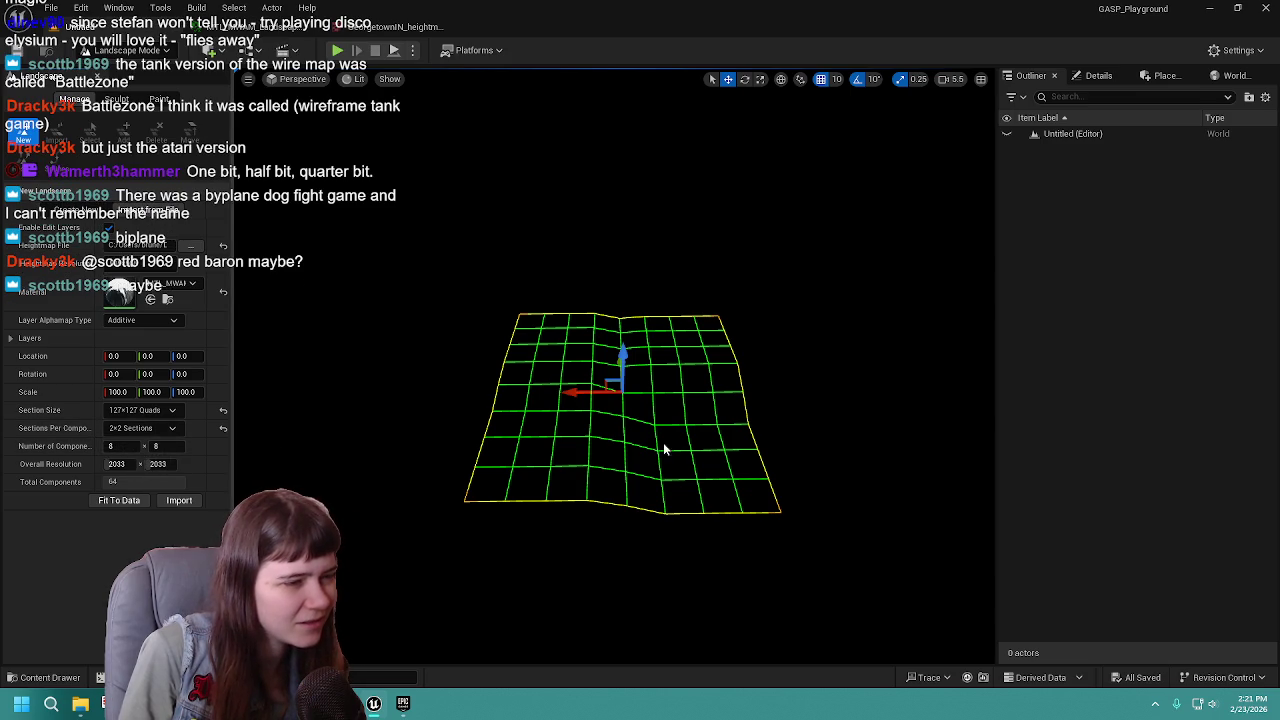
Return to 2x2 sections per component and set 63x63-quad sections.
click(143, 431)
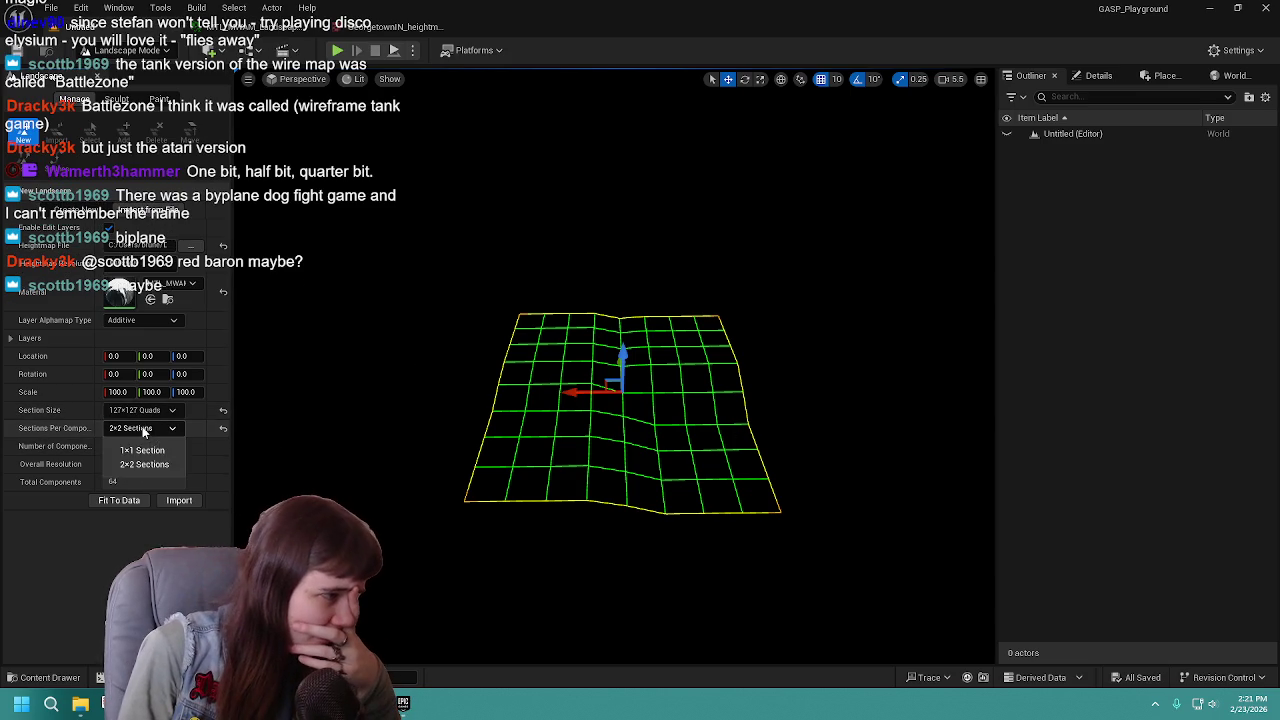
click(141, 451)
click(142, 431)
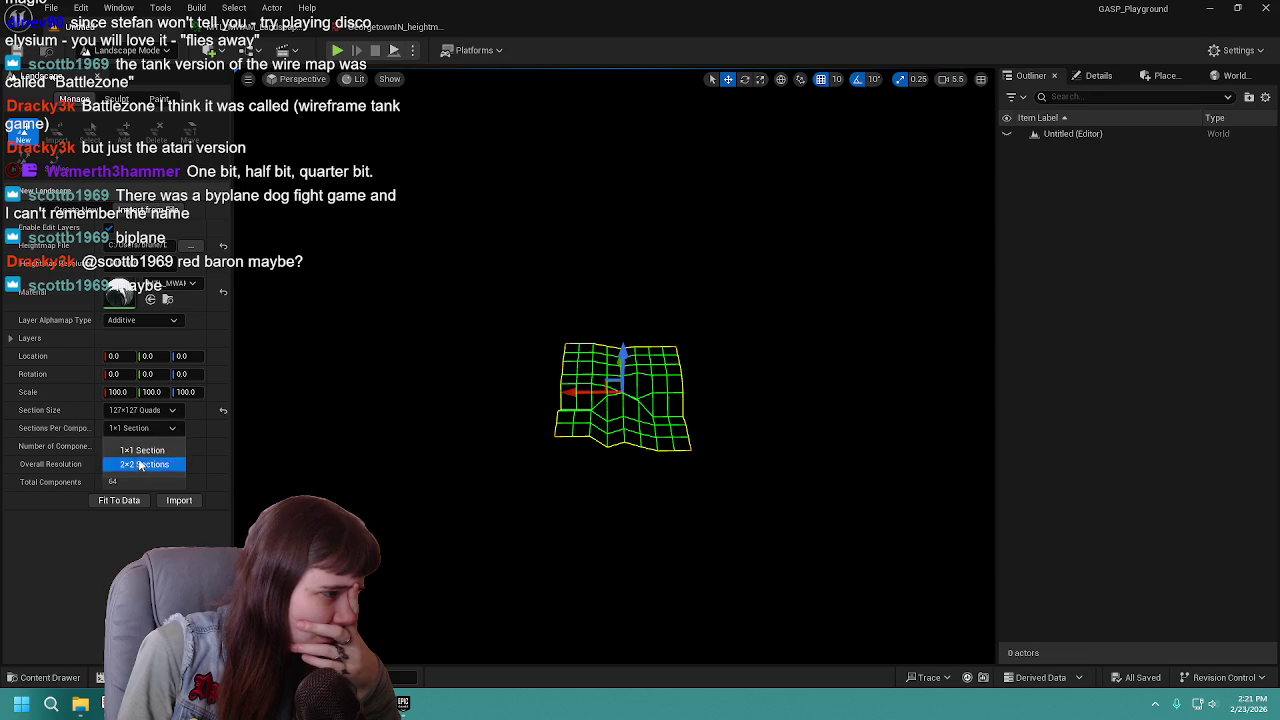
click(141, 465)
click(150, 410)
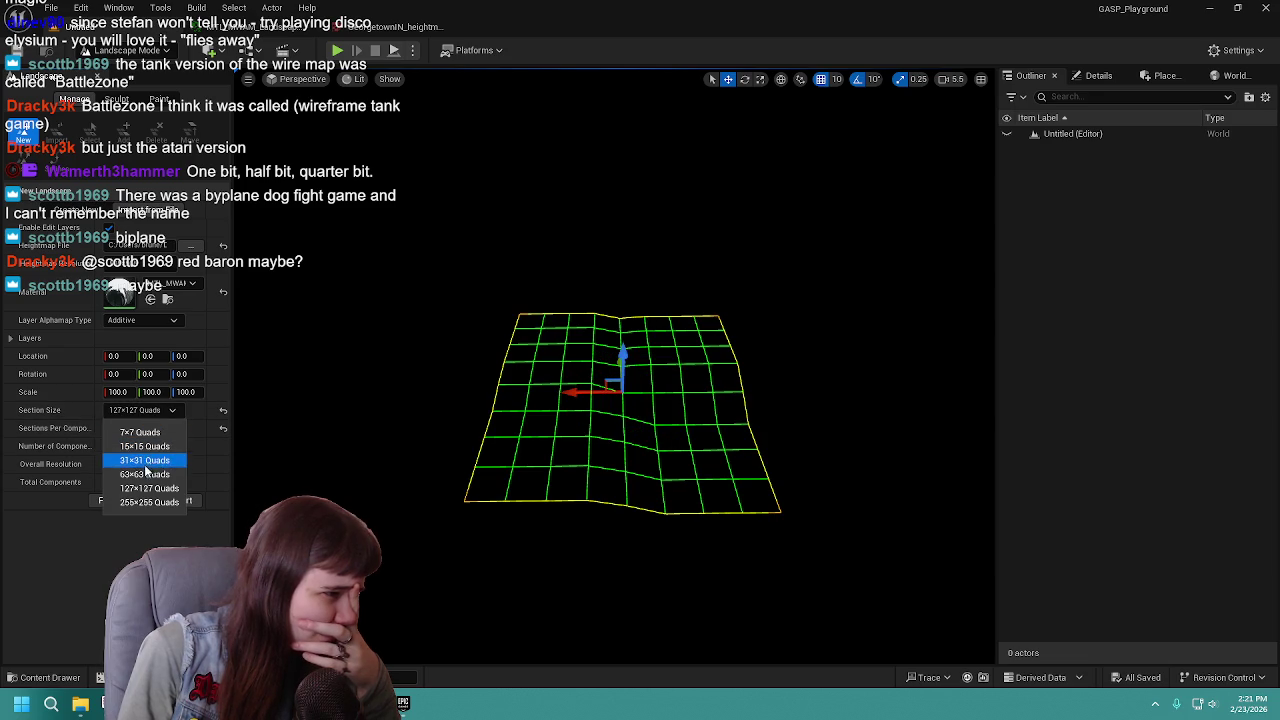
click(146, 473)
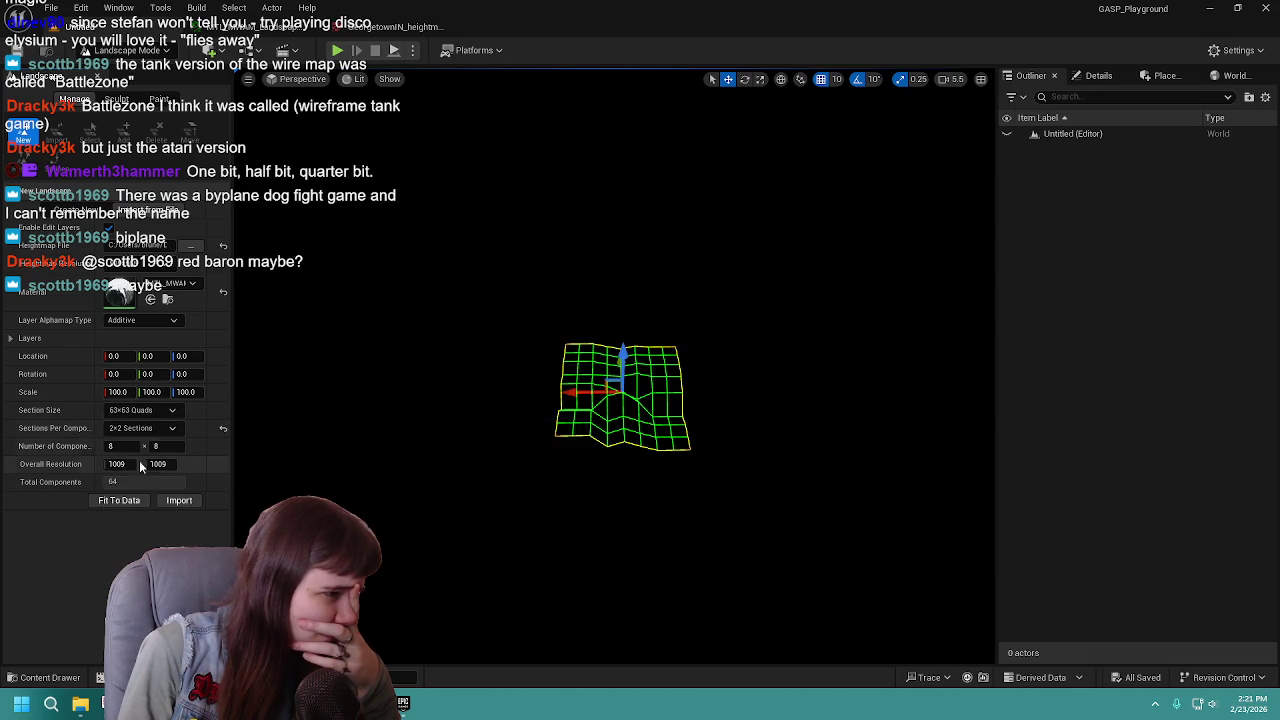
Enter 505 as the overall resolution and restore 2x2 sections per component.
click(120, 464)
text(505)
key(Tab)
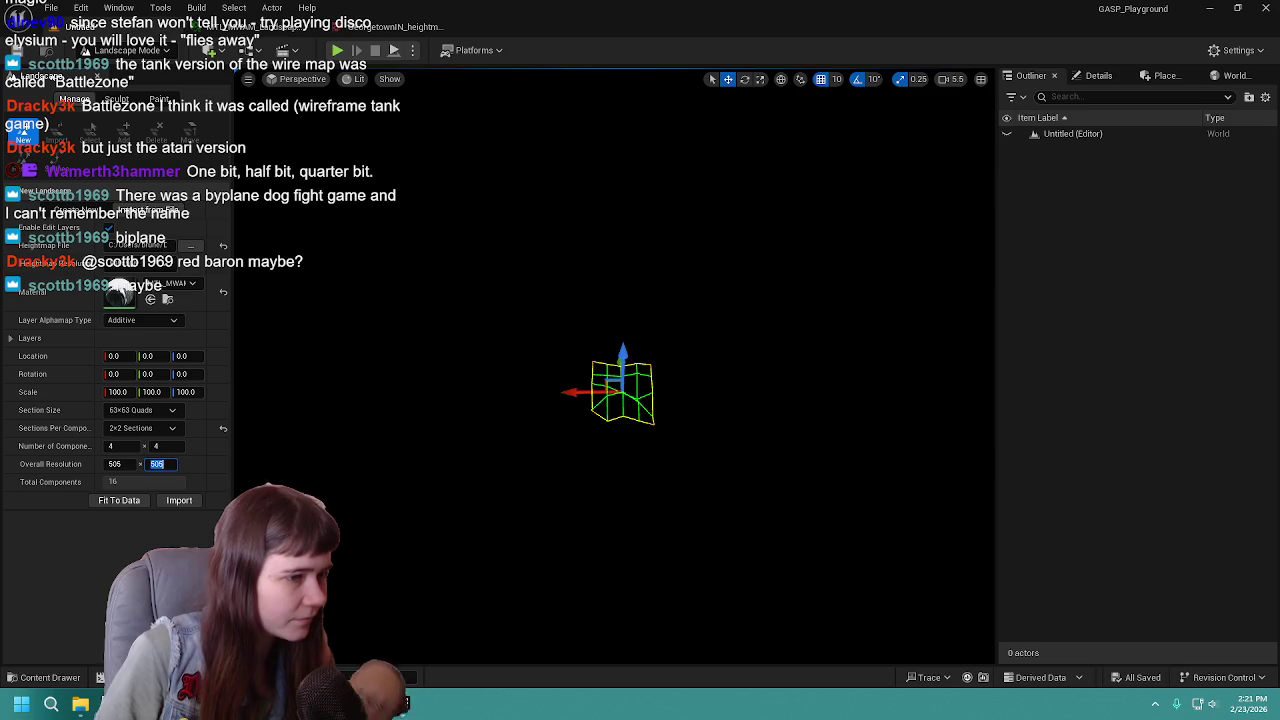
click(224, 429)
click(155, 428)
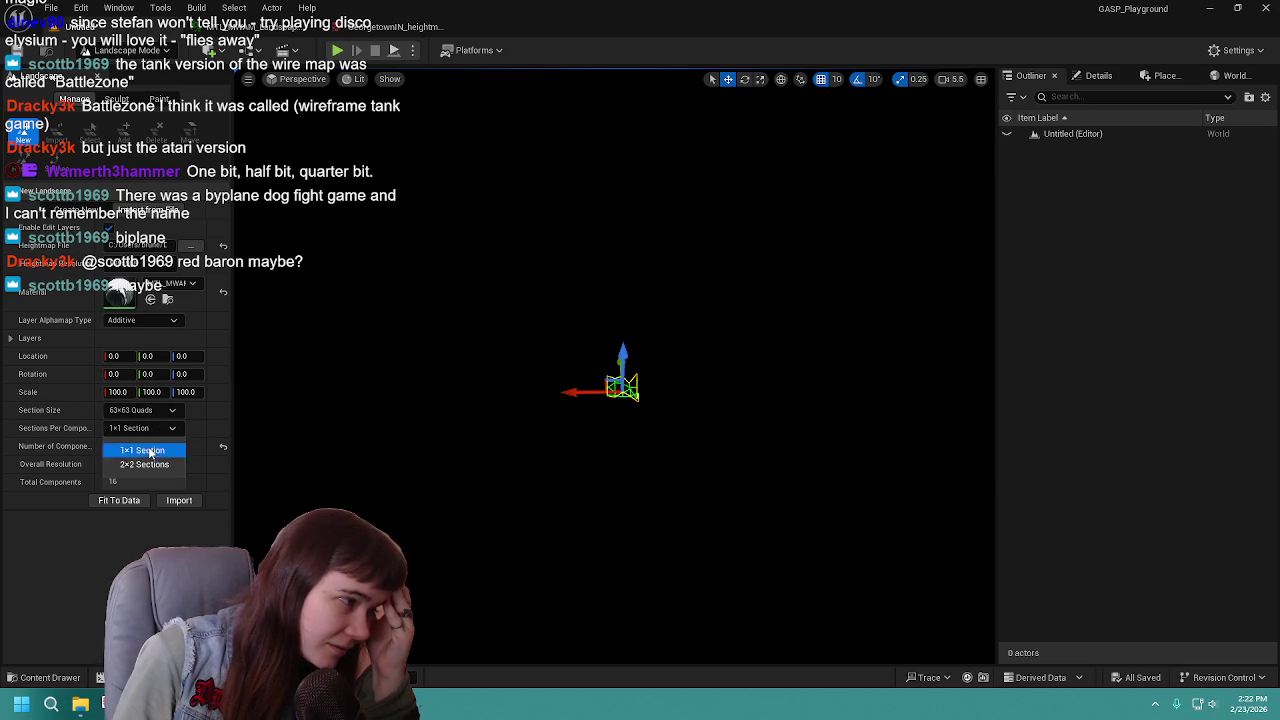
click(144, 464)
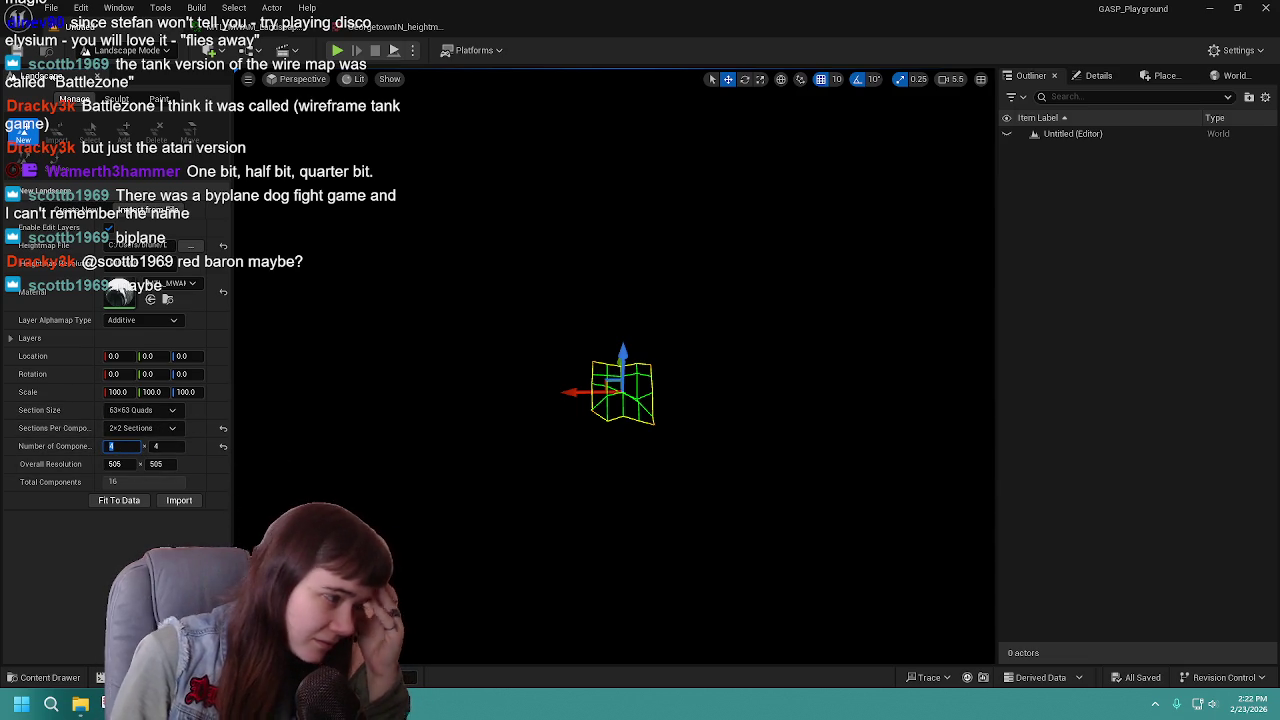
Enter 8 components on the first side and scroll up the panel.
text(8)
key(Tab)
text(8)
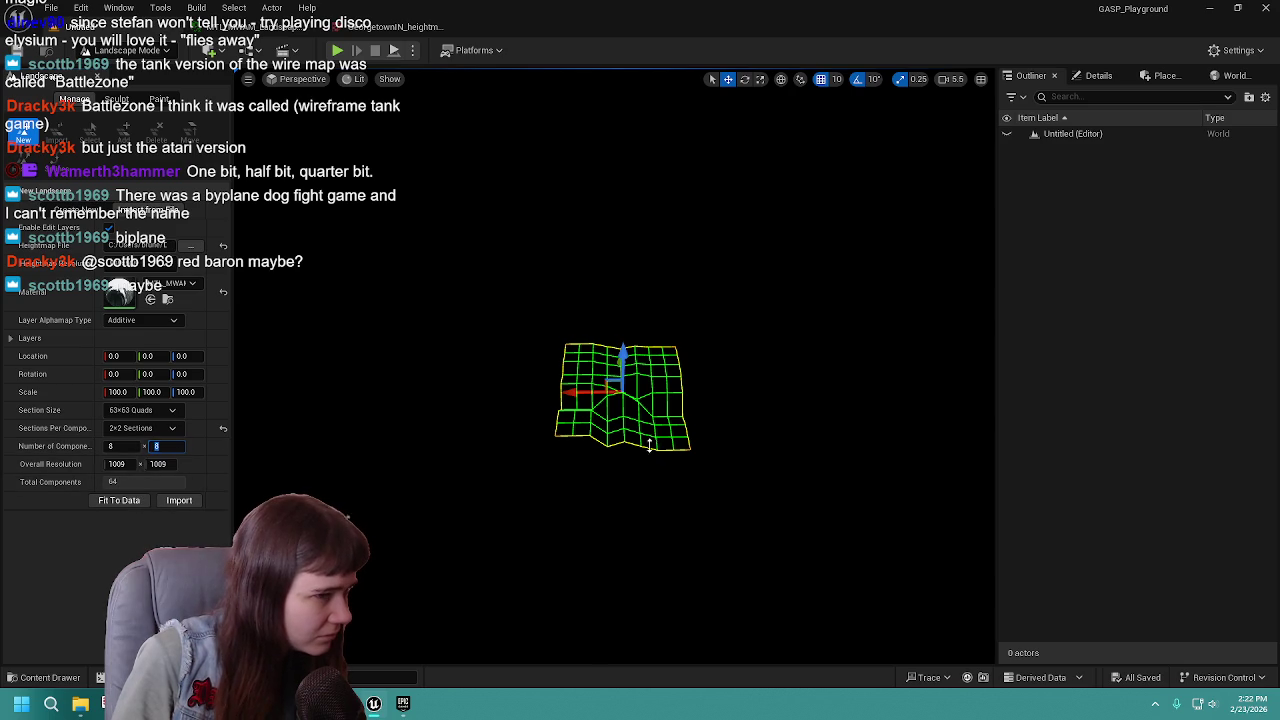
scroll(649, 446, up, 5)
scroll(649, 445, up, 4)
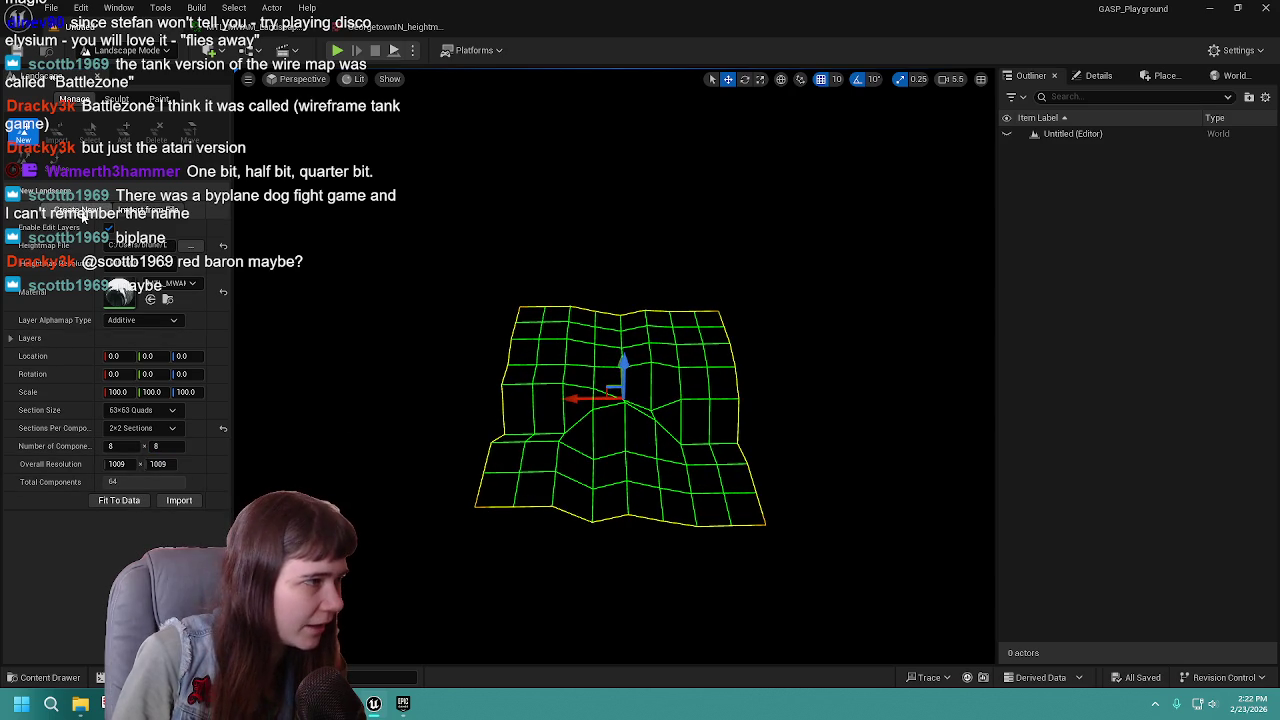
click(225, 242)
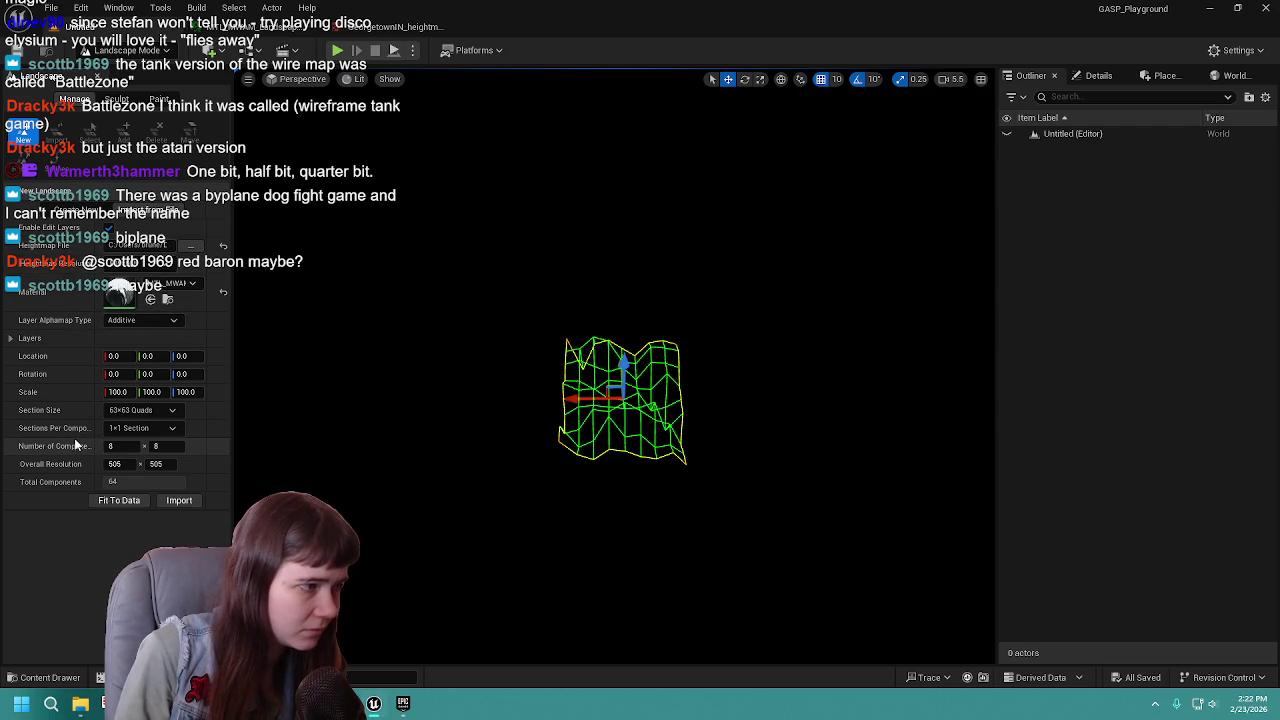
Switch sections per component between 2x2 and one section per component.
click(139, 429)
click(140, 465)
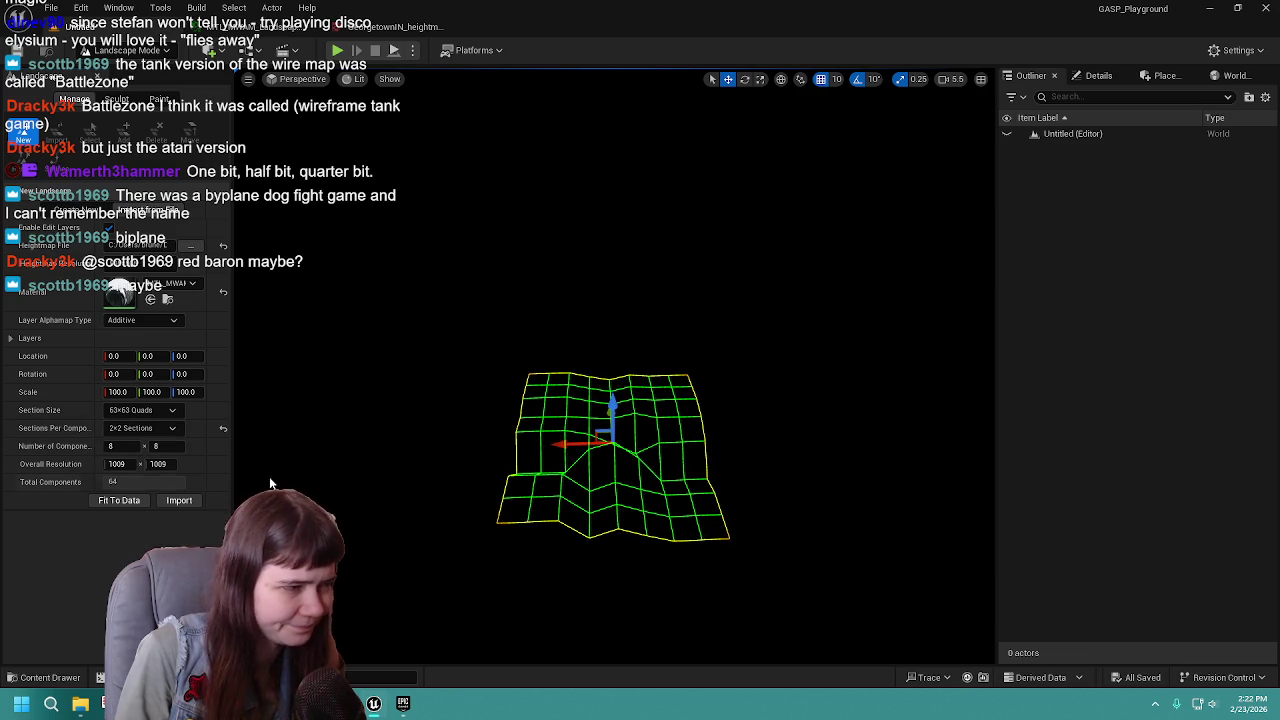
click(139, 411)
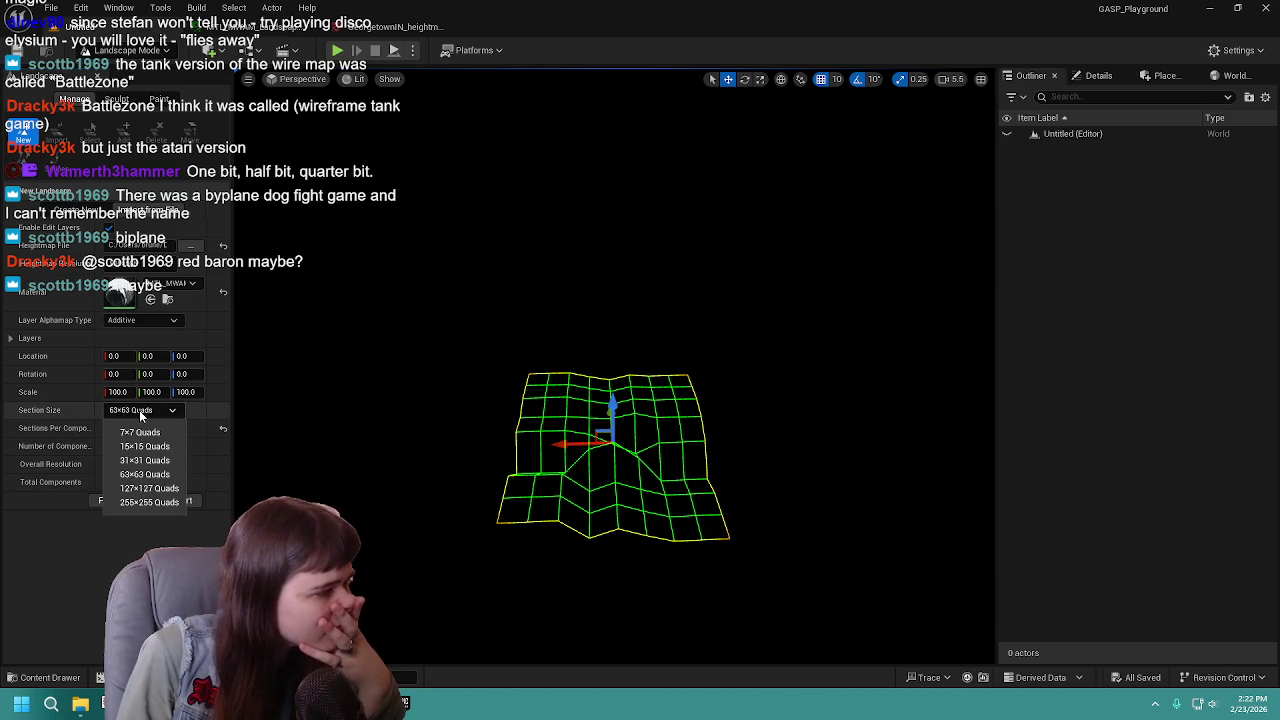
click(152, 414)
click(151, 428)
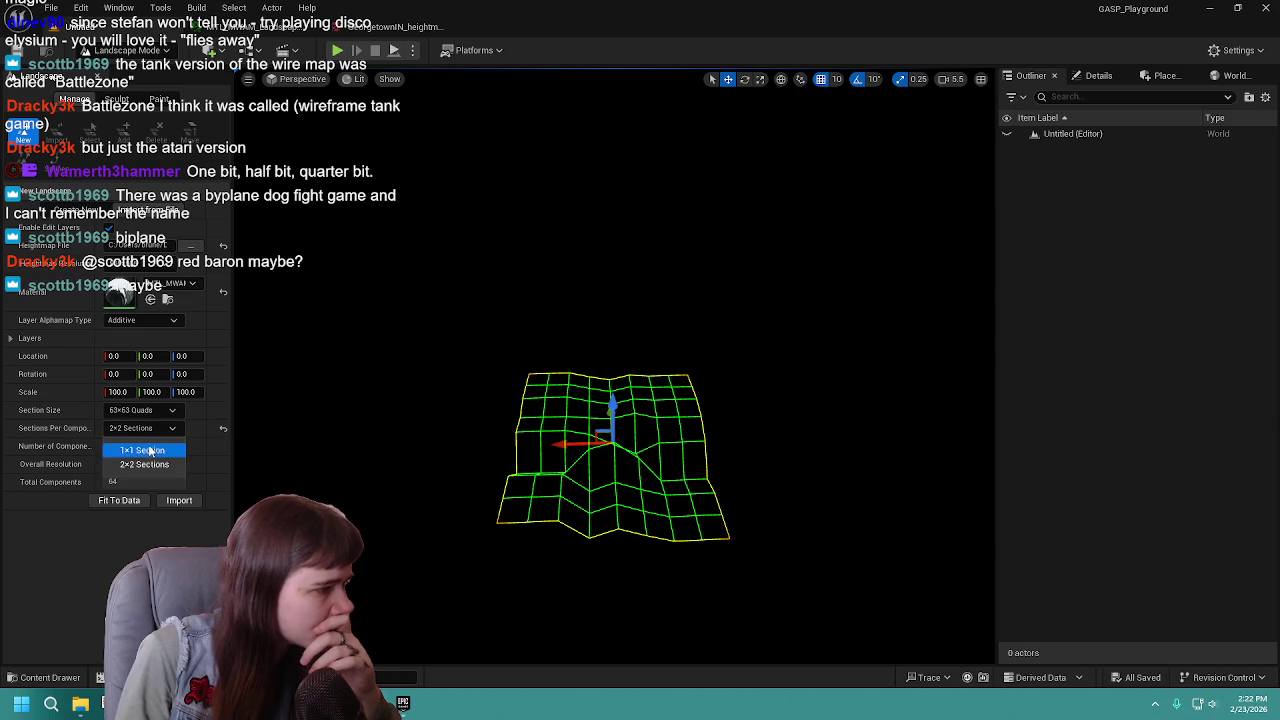
click(151, 446)
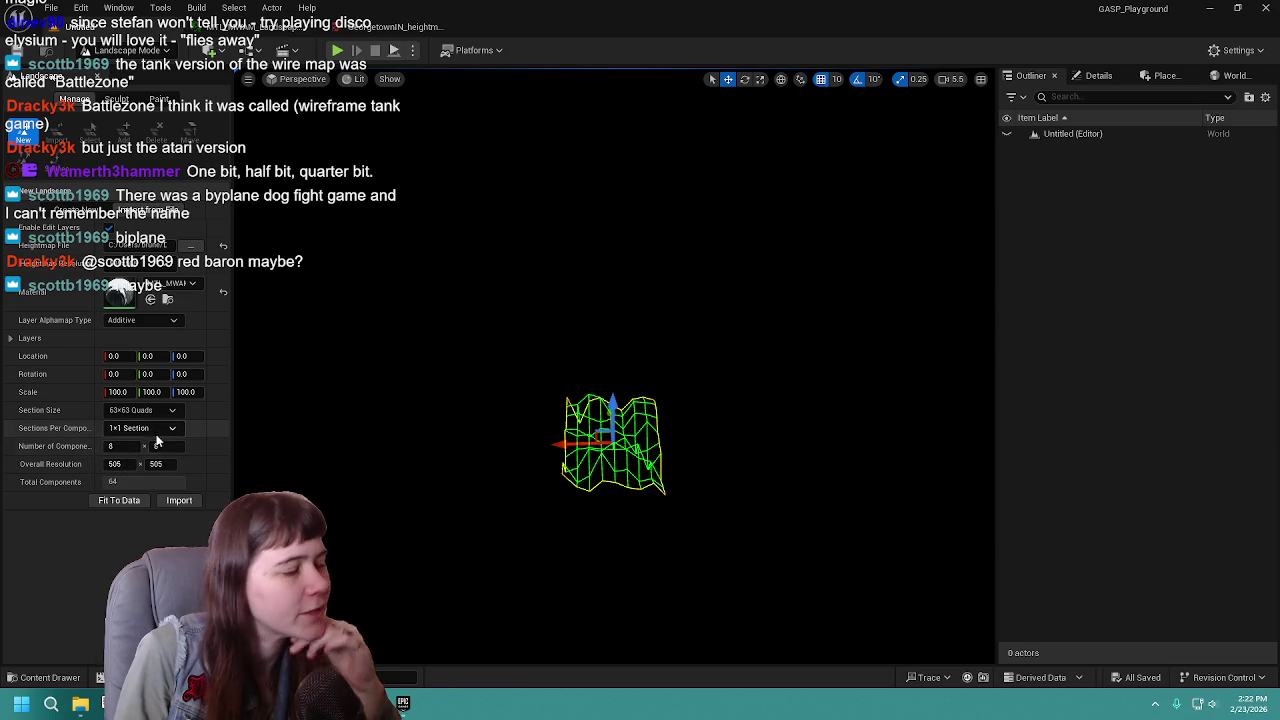
click(152, 430)
click(141, 473)
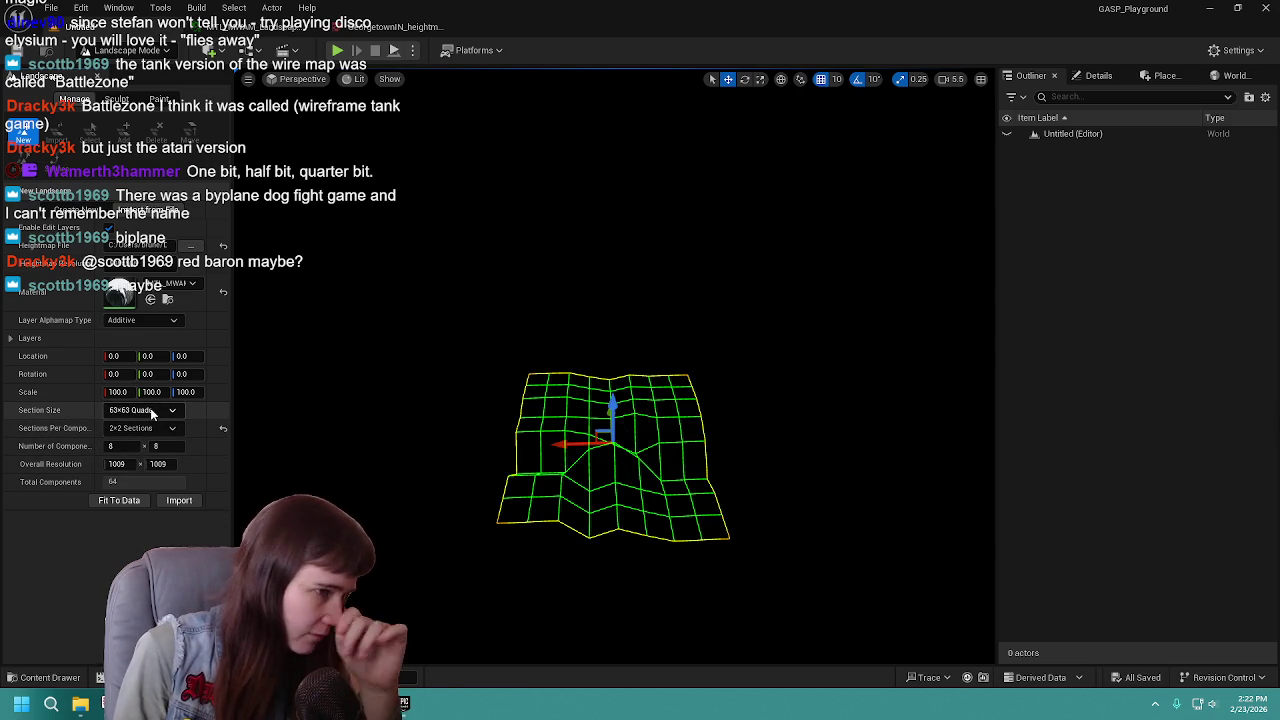
Try 31x31, 127x127 and 255x255-quad sections, moving the camera closer.
click(151, 412)
click(153, 461)
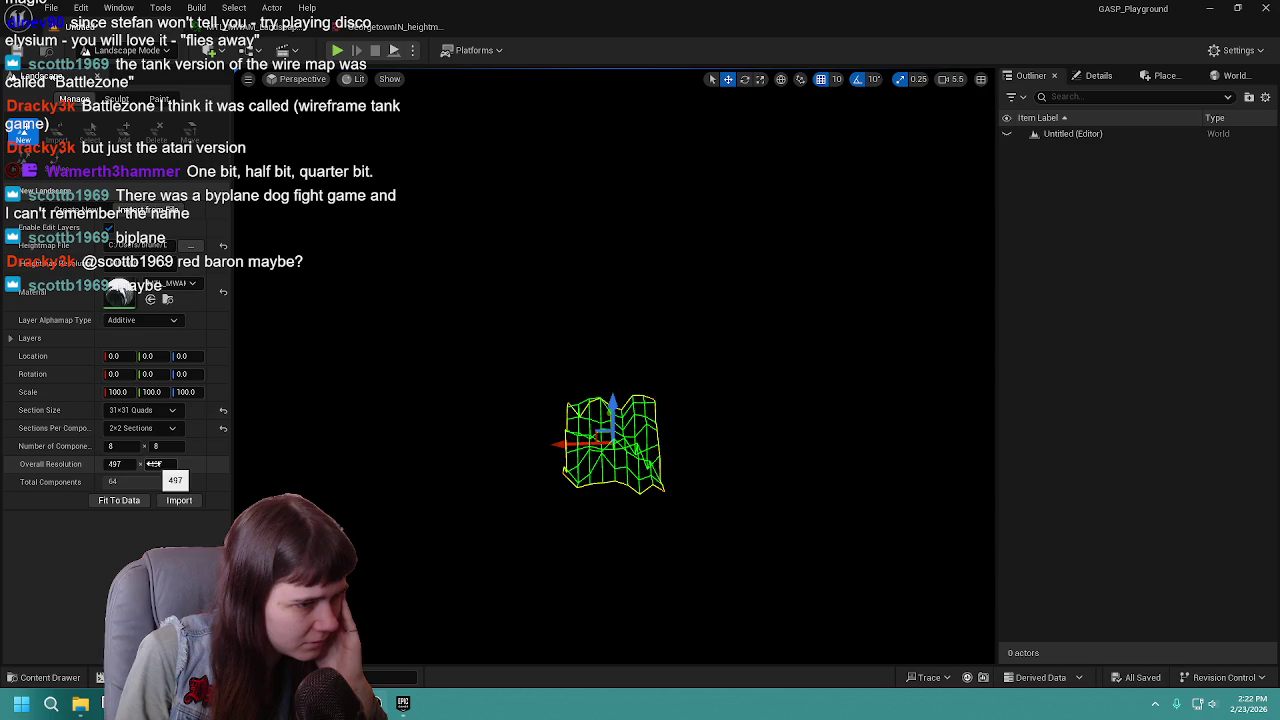
click(145, 410)
click(156, 490)
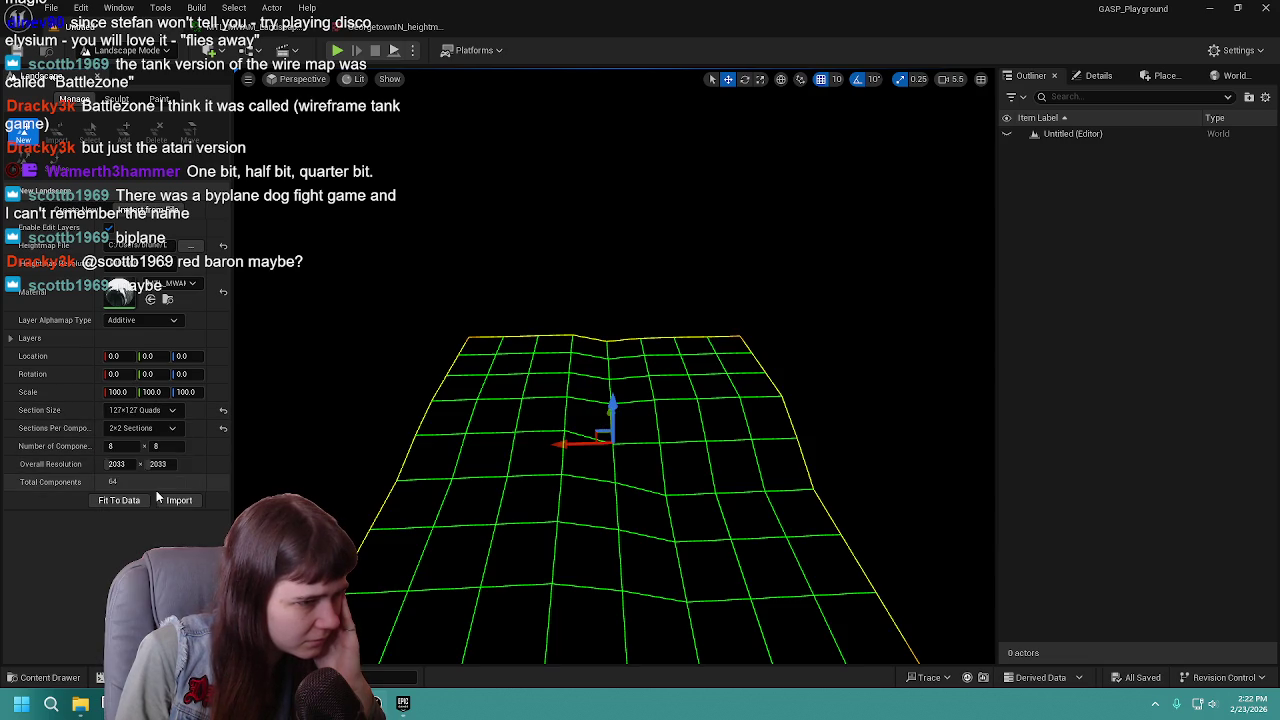
click(157, 414)
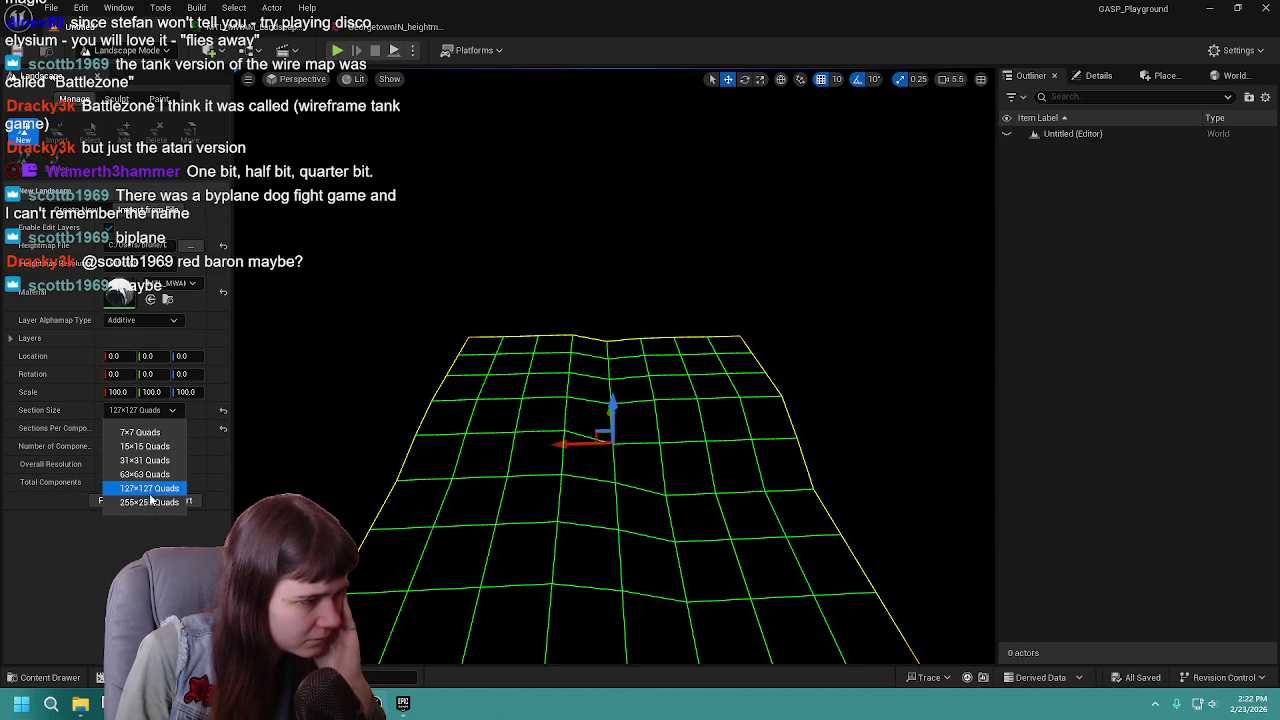
click(149, 506)
mouse_move(709, 451)
mouse_down()
mouse_move(709, 430)
mouse_move(709, 490)
mouse_up()
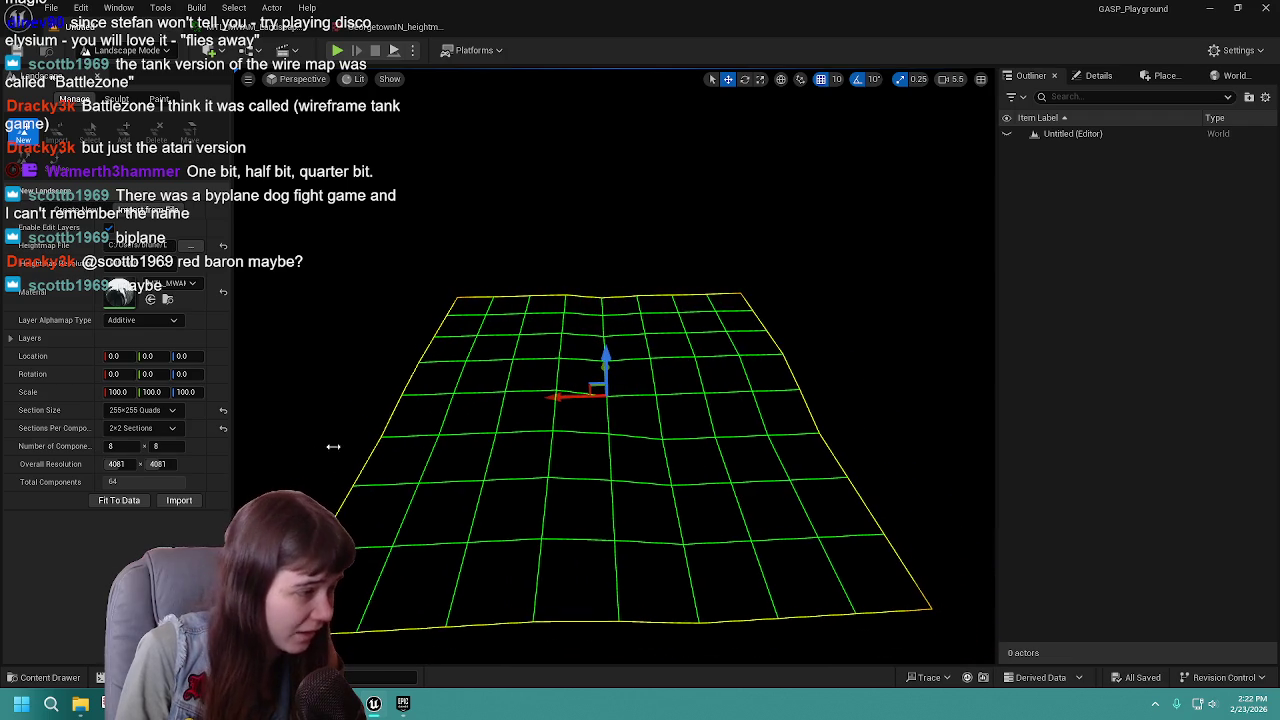
Compare 63x63, 127x127 and 255x255-quad section sizes repeatedly.
click(142, 410)
click(145, 475)
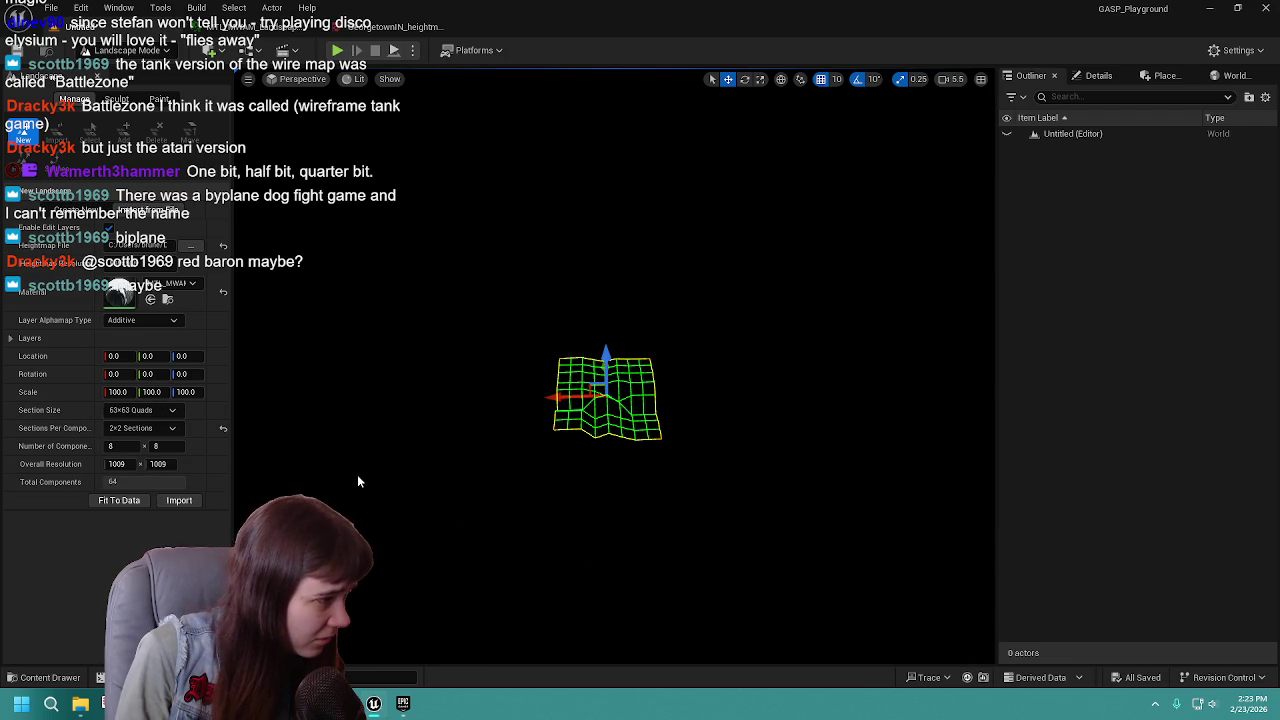
click(142, 410)
click(145, 487)
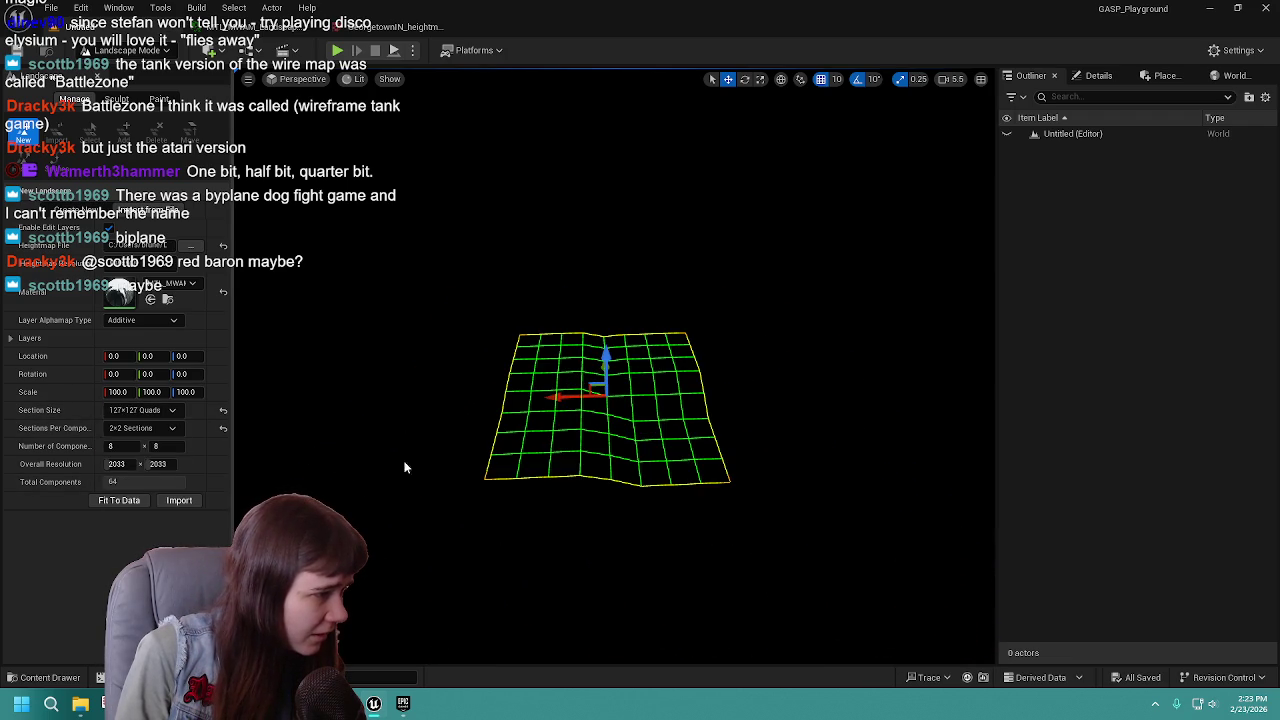
click(142, 410)
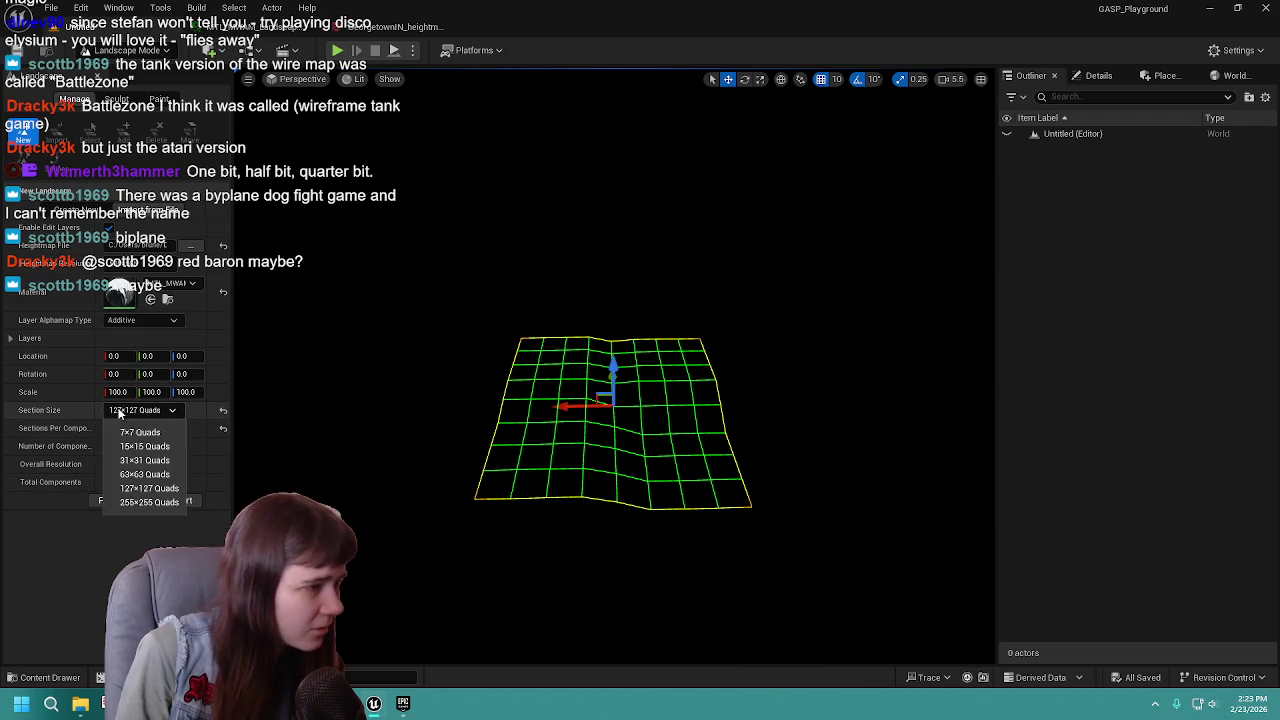
click(150, 502)
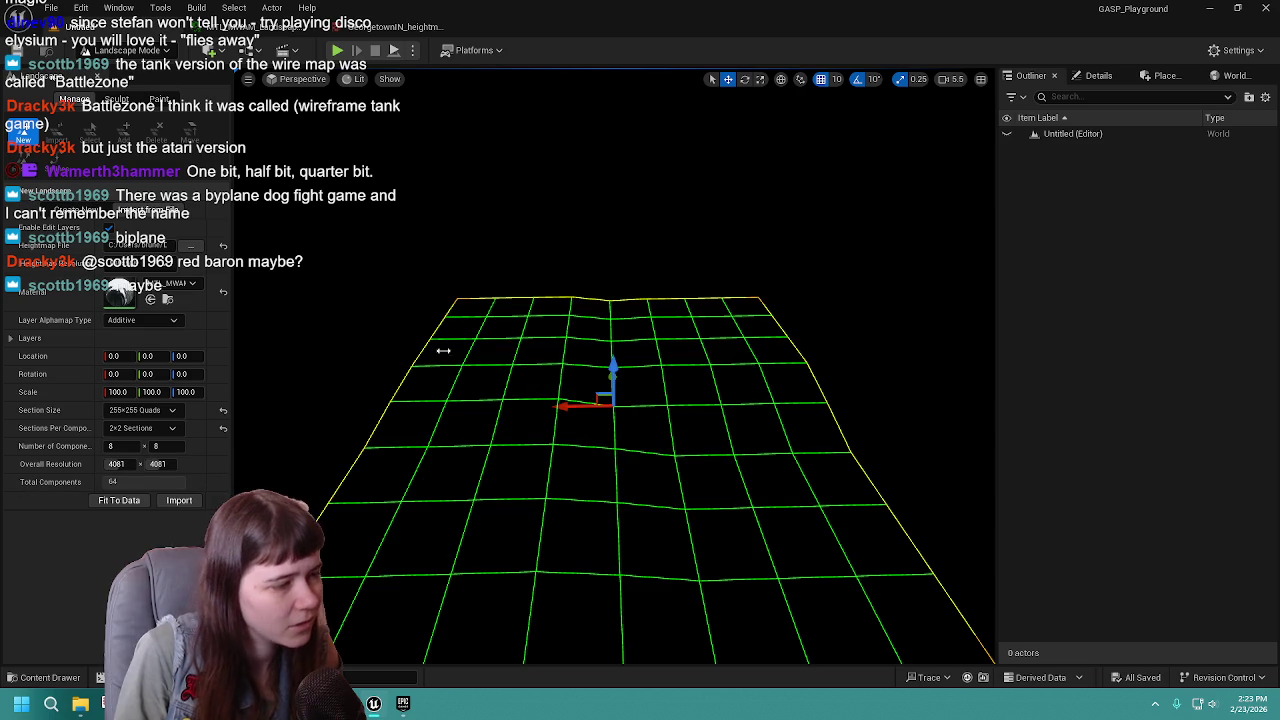
click(138, 411)
click(154, 475)
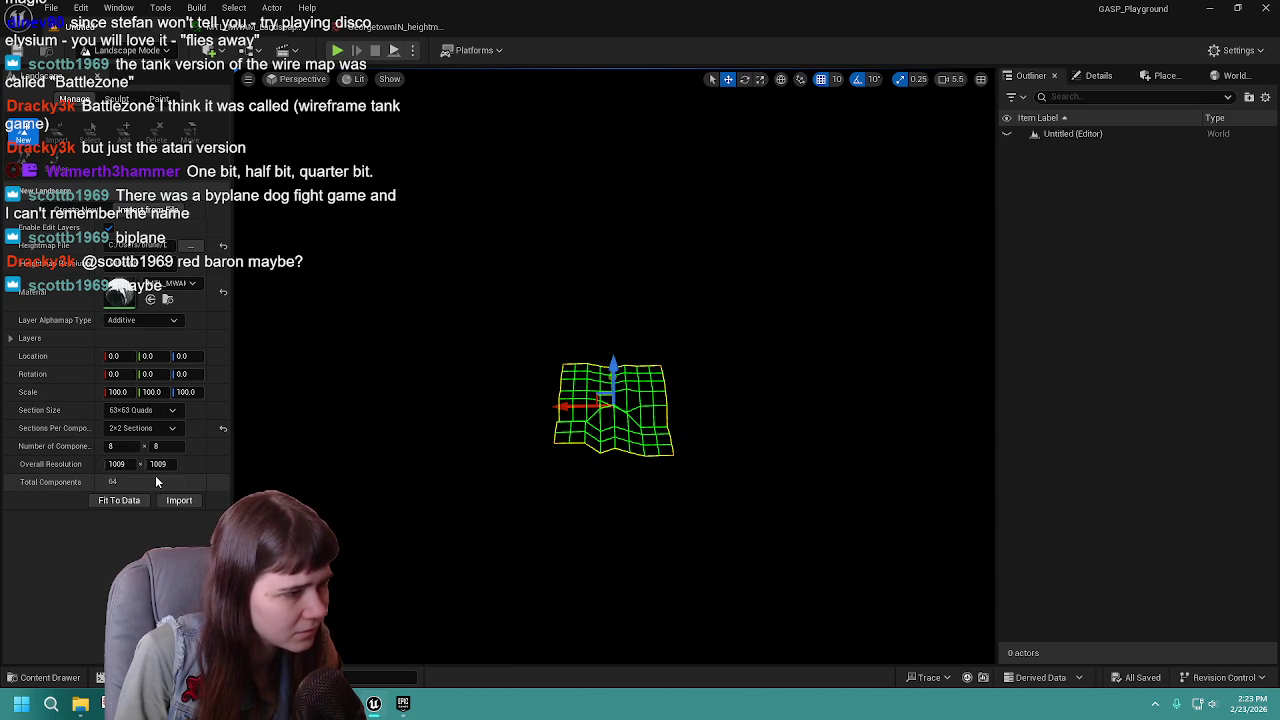
click(150, 411)
click(150, 502)
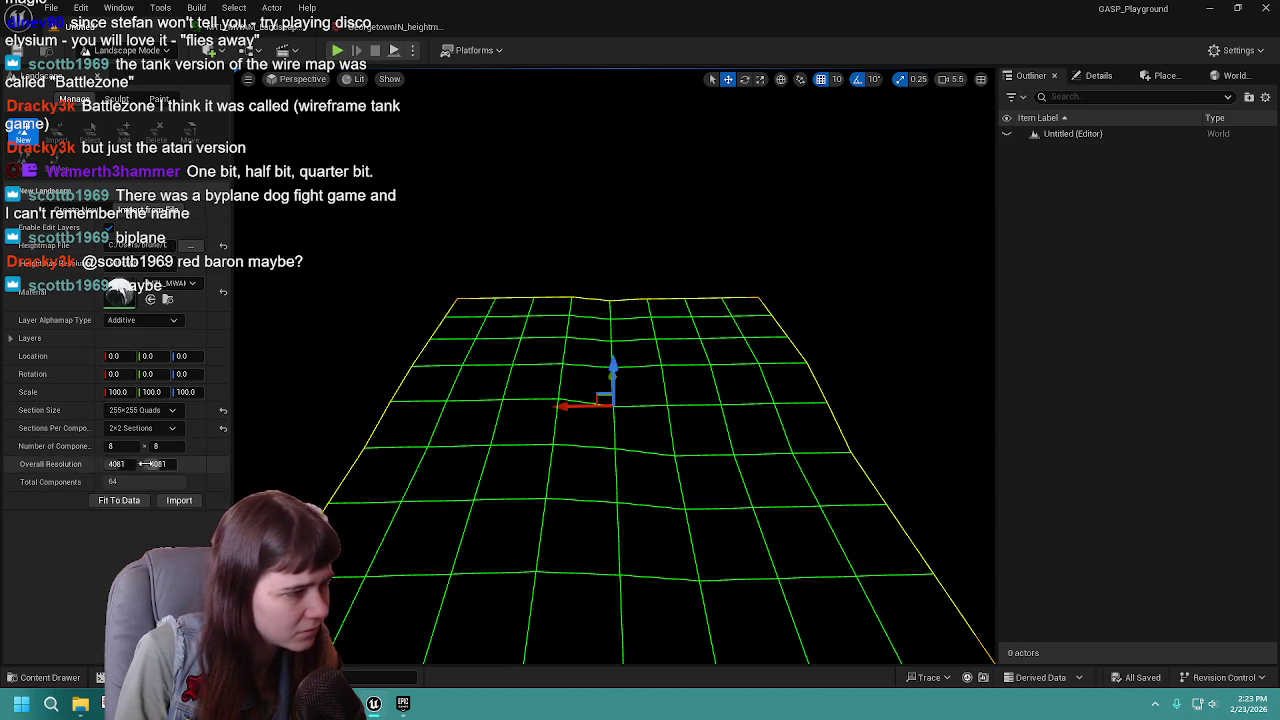
Settle on 127x127-quad sections after another try at 63x63.
click(147, 411)
click(142, 489)
click(144, 411)
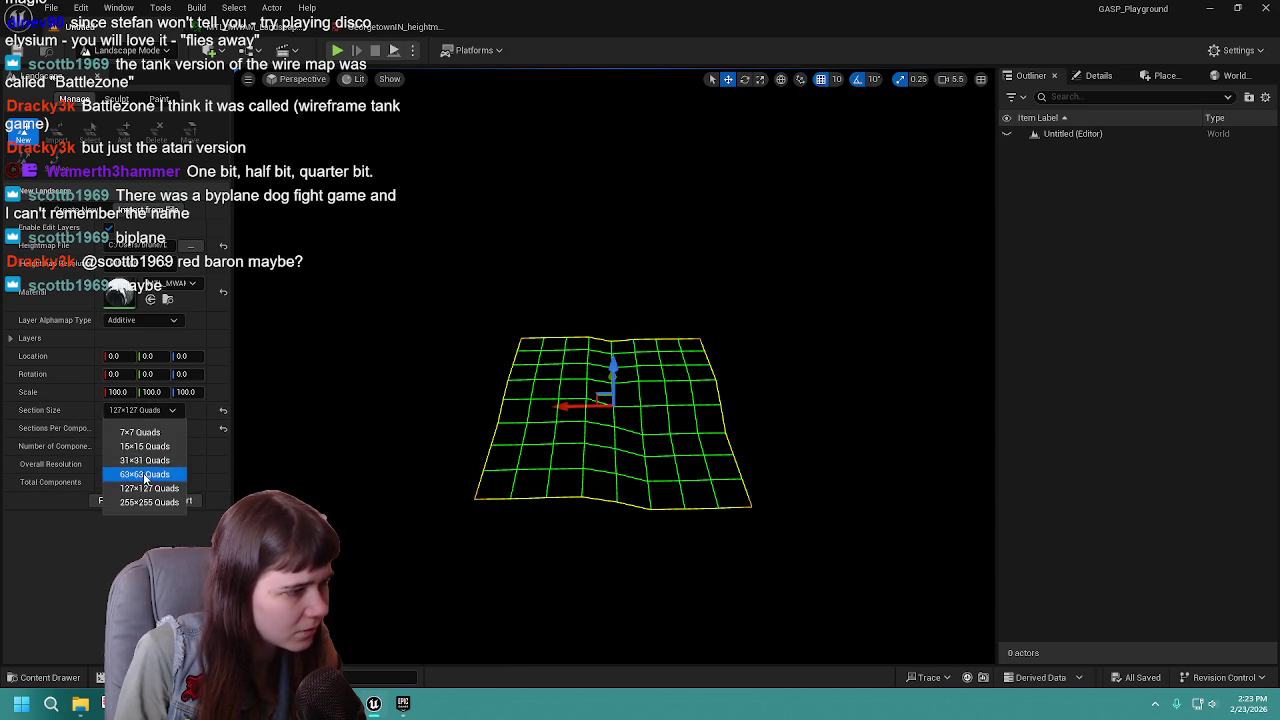
click(148, 474)
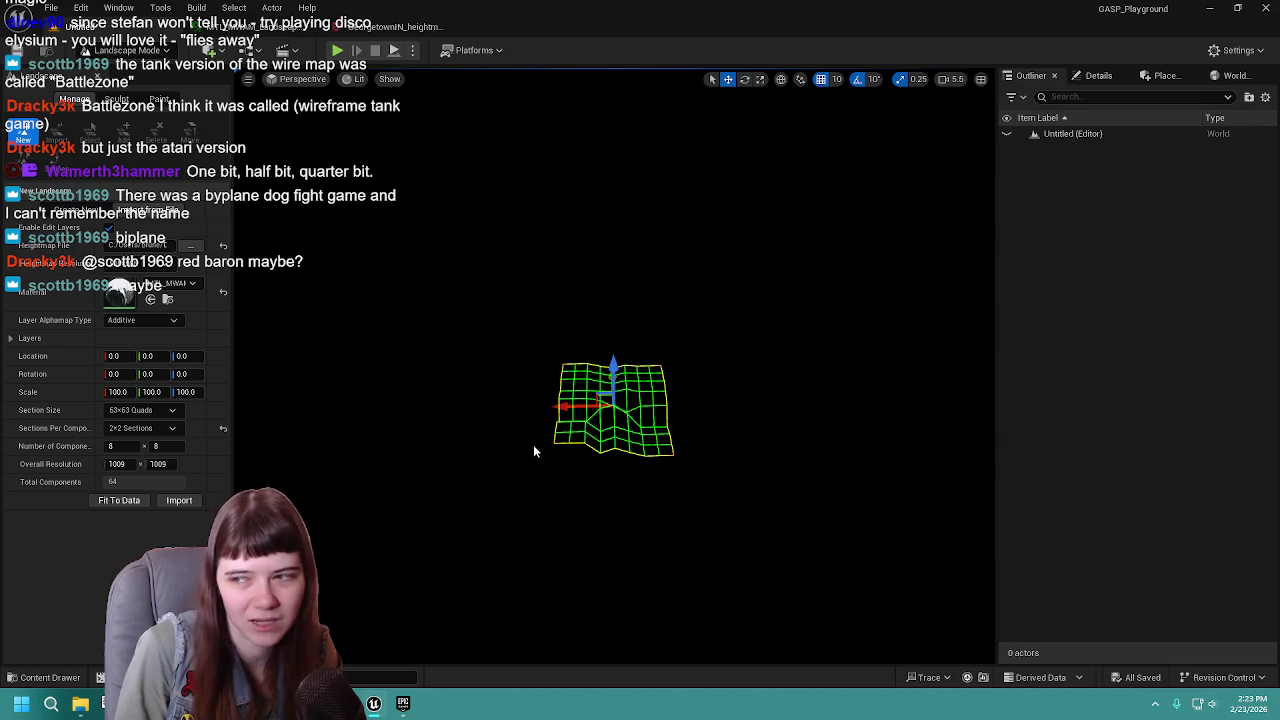
click(133, 411)
click(150, 489)
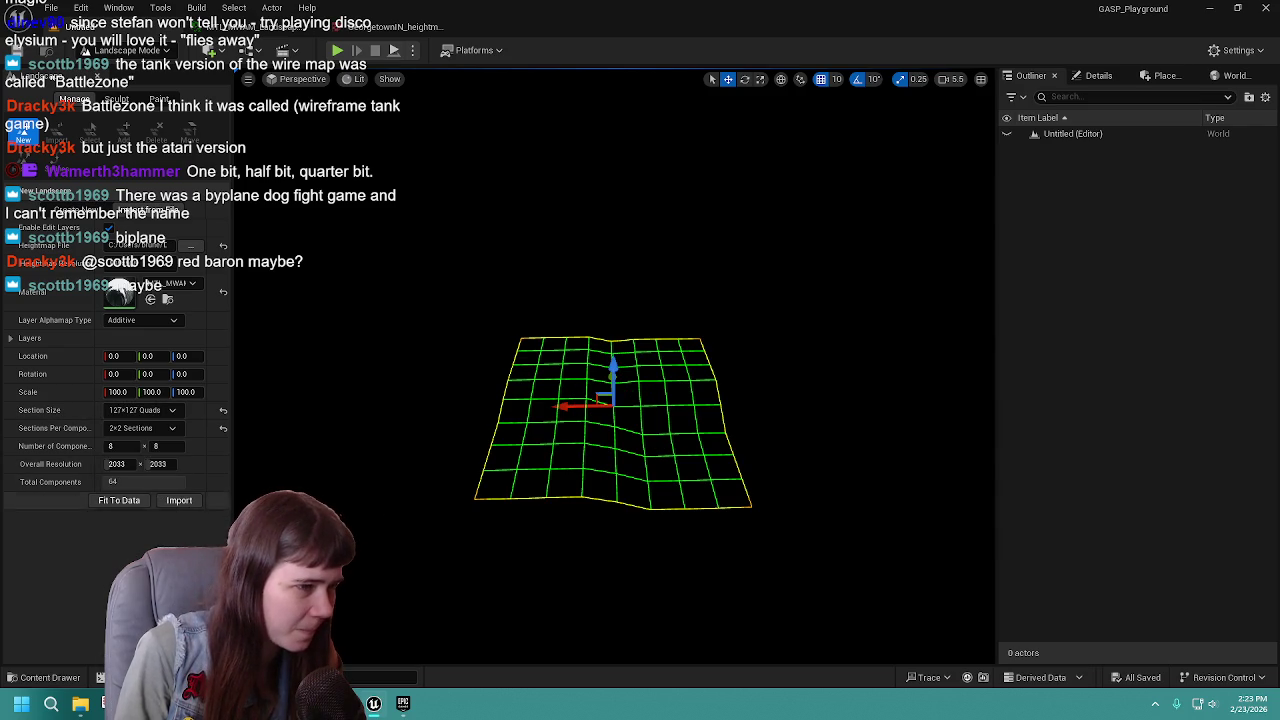
mouse_move(536, 499)
mouse_down()
mouse_move(536, 430)
mouse_move(536, 478)
mouse_move(536, 446)
mouse_up()
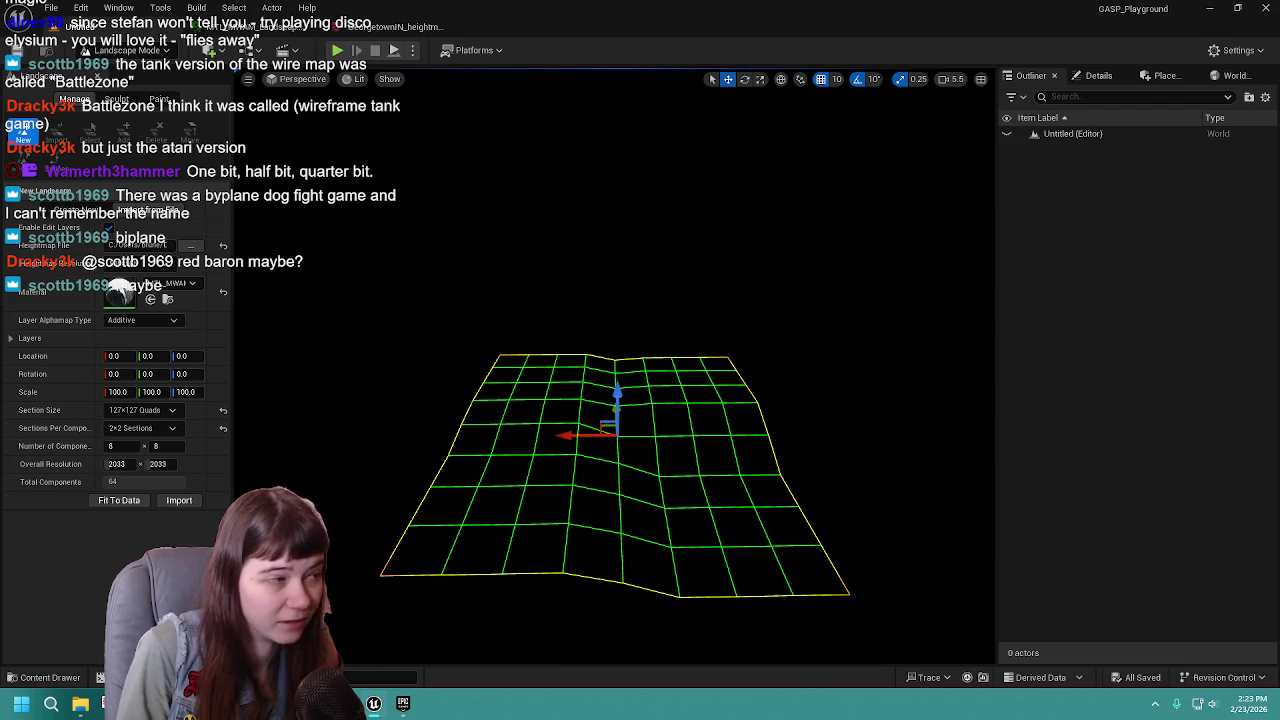
click(150, 428)
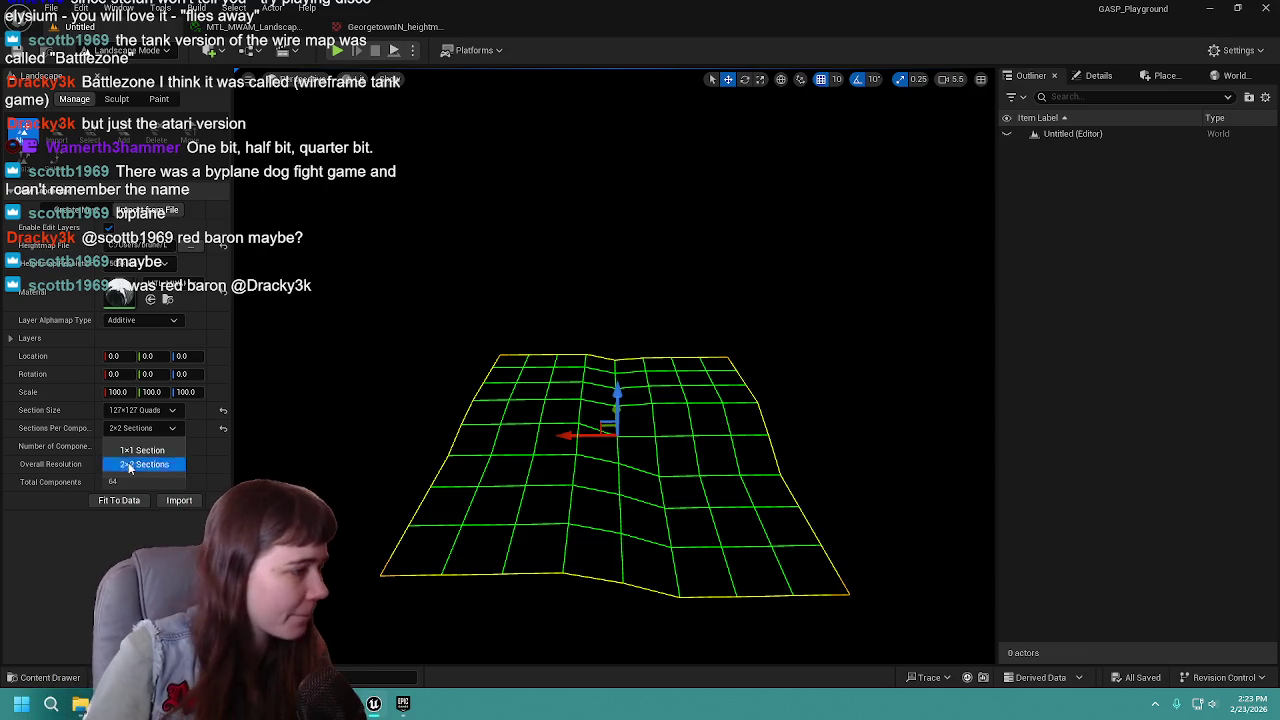
click(142, 450)
click(150, 429)
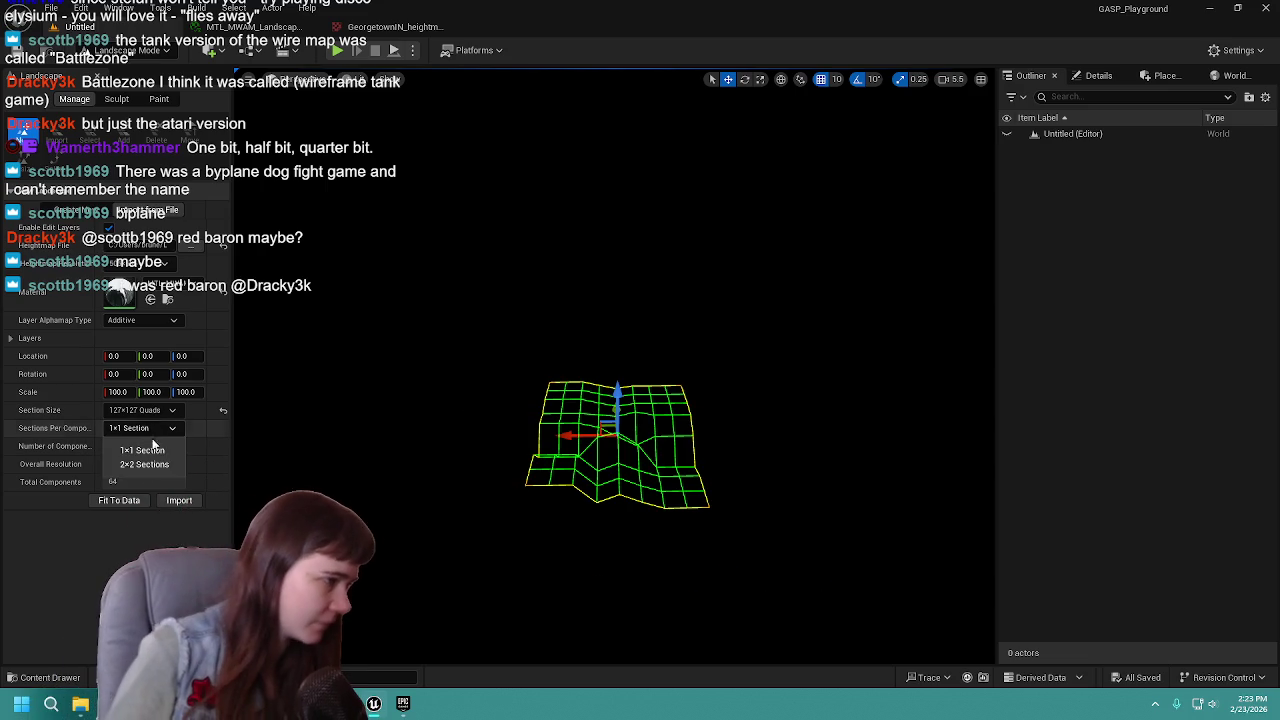
click(143, 462)
click(140, 410)
key(Escape)
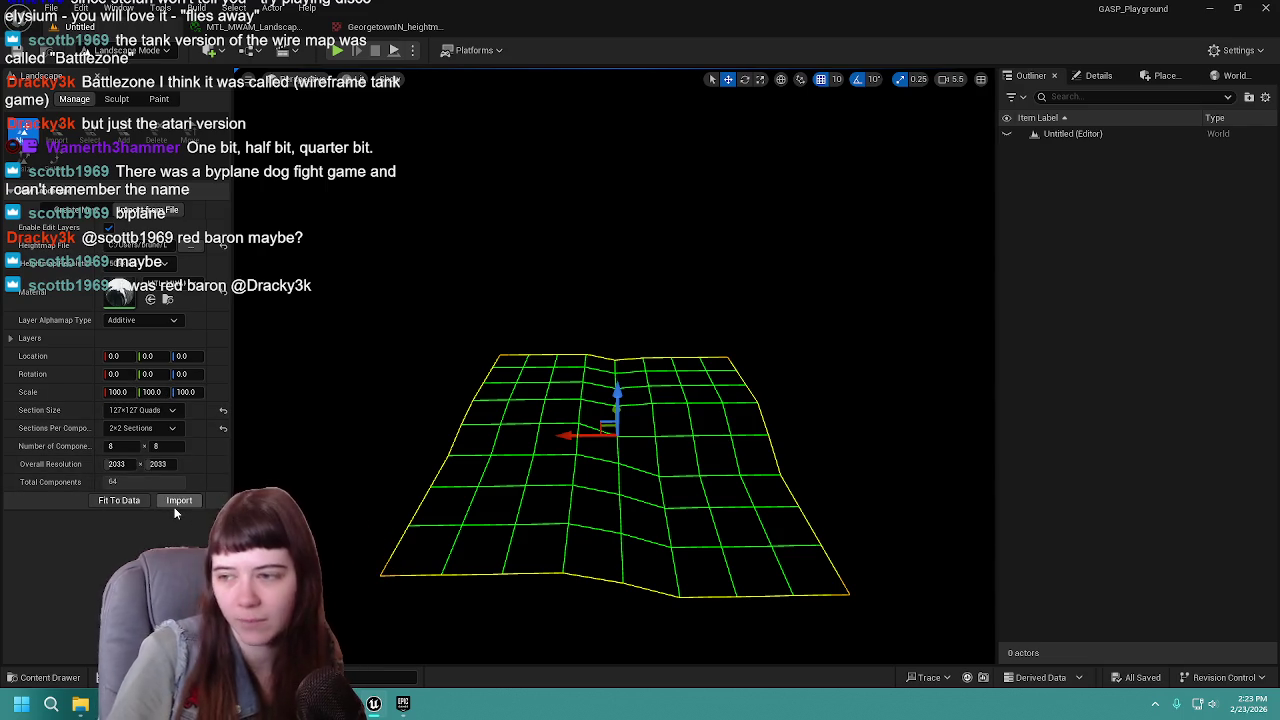
click(128, 506)
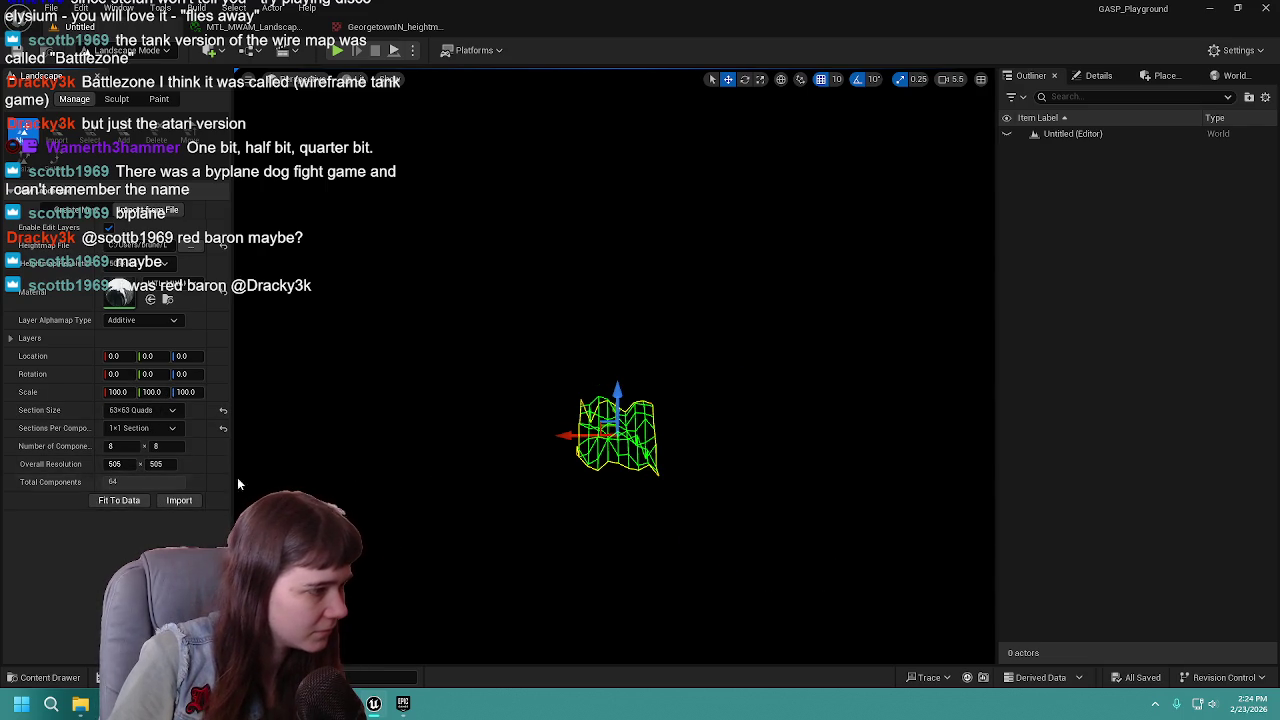
scroll(491, 518, up, 5)
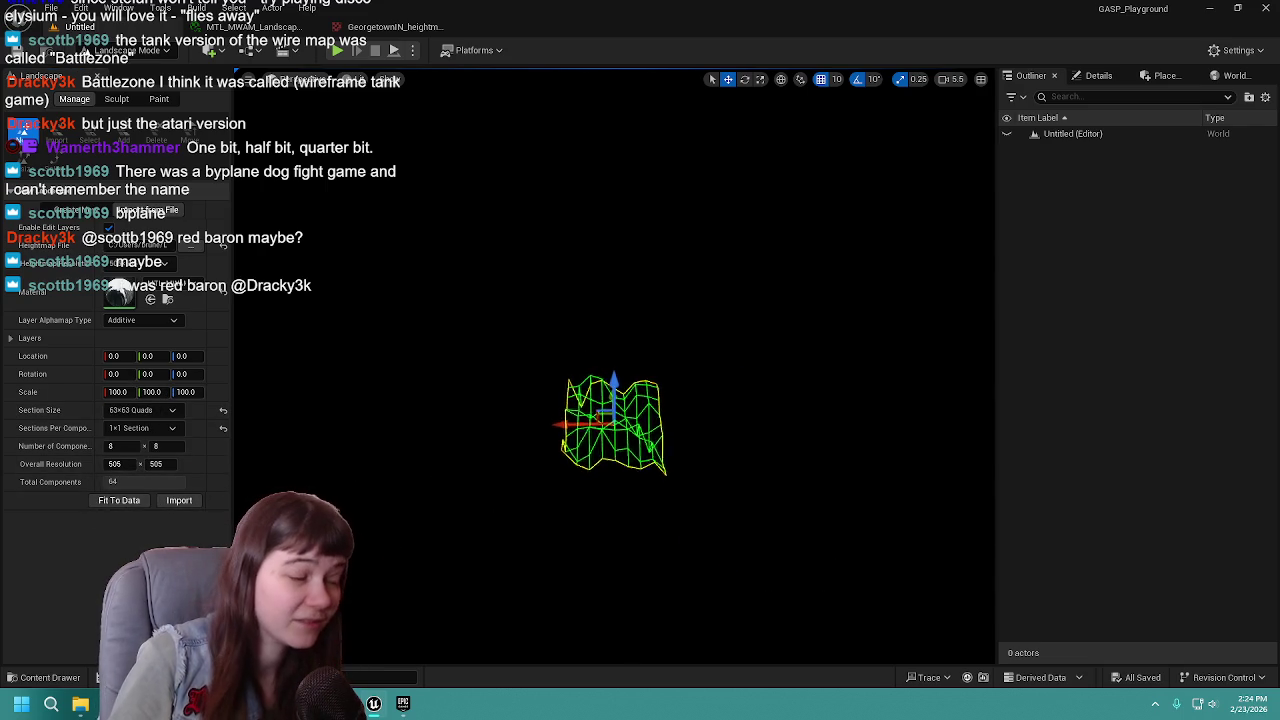
scroll(620, 450, up, 5)
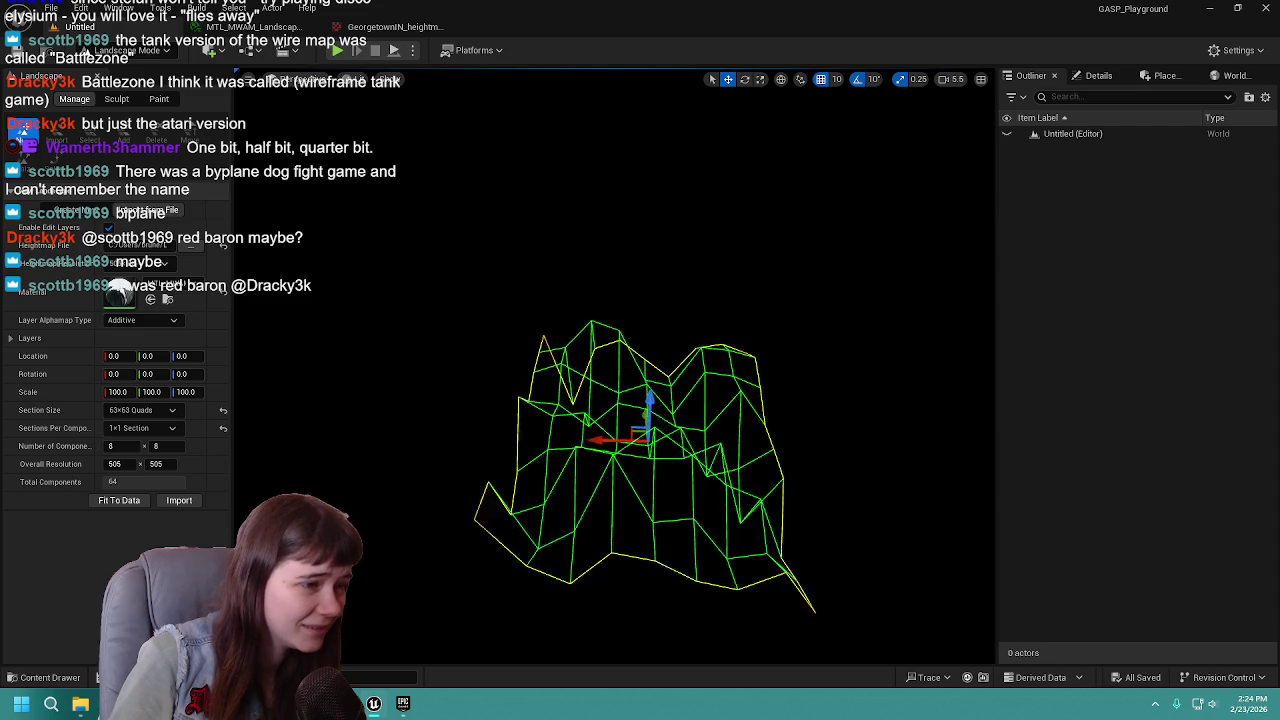
click(145, 425)
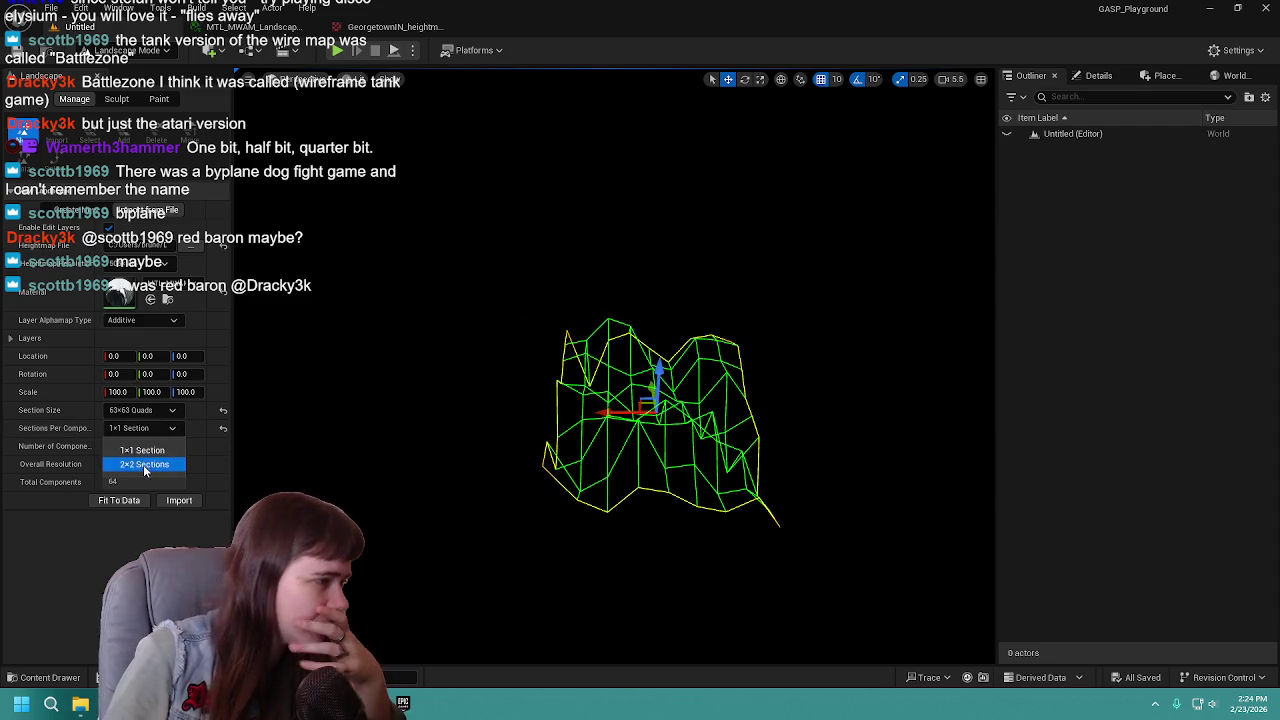
click(143, 464)
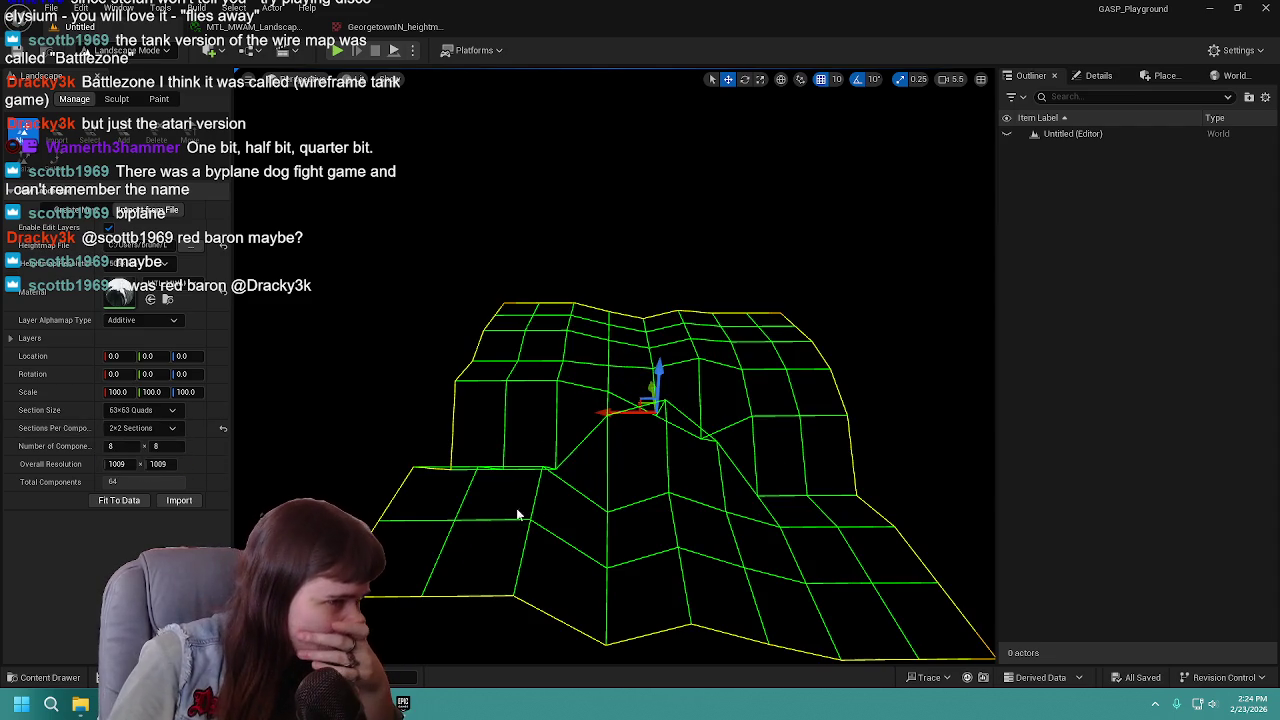
click(155, 410)
click(149, 487)
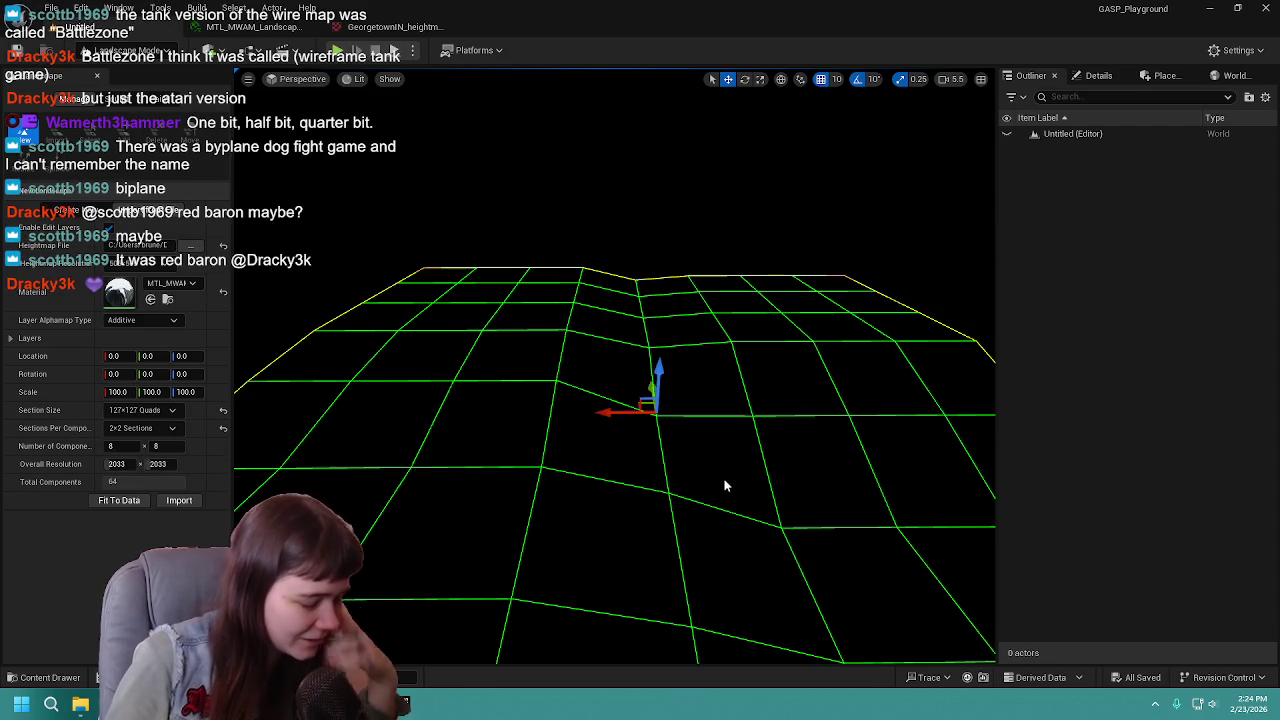
scroll(723, 486, up, 5)
scroll(615, 480, down, 5)
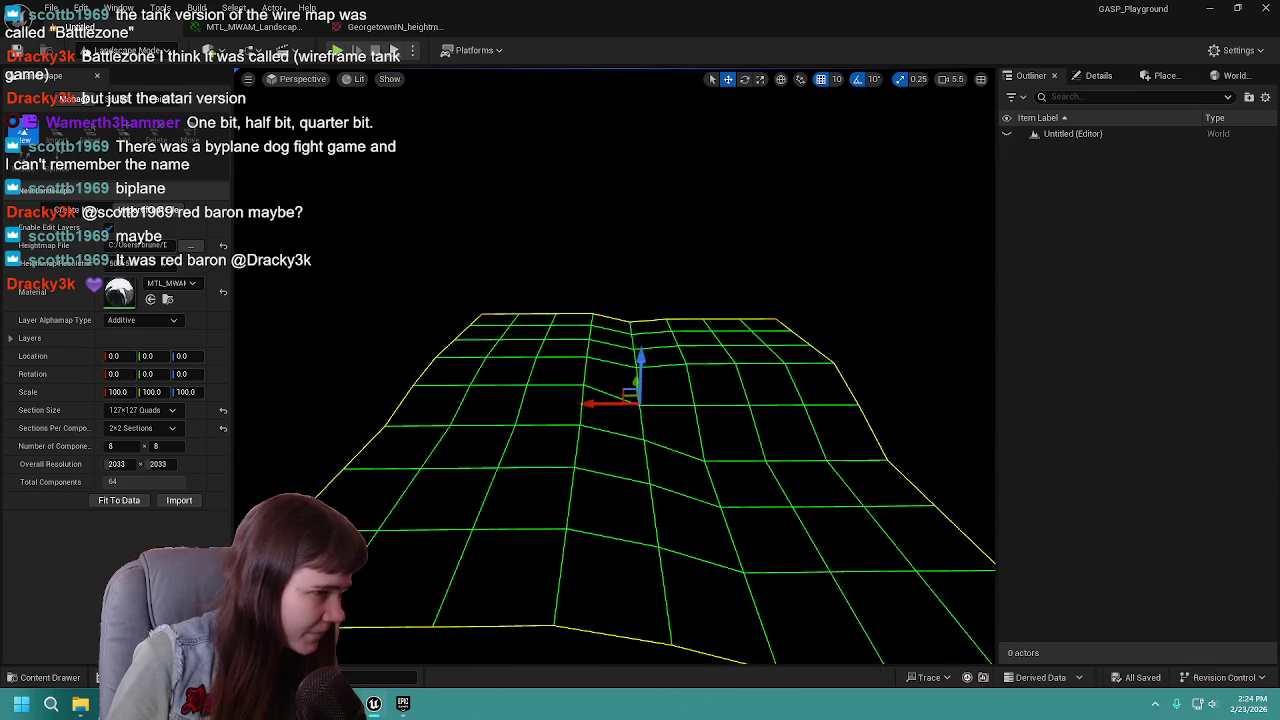
click(150, 450)
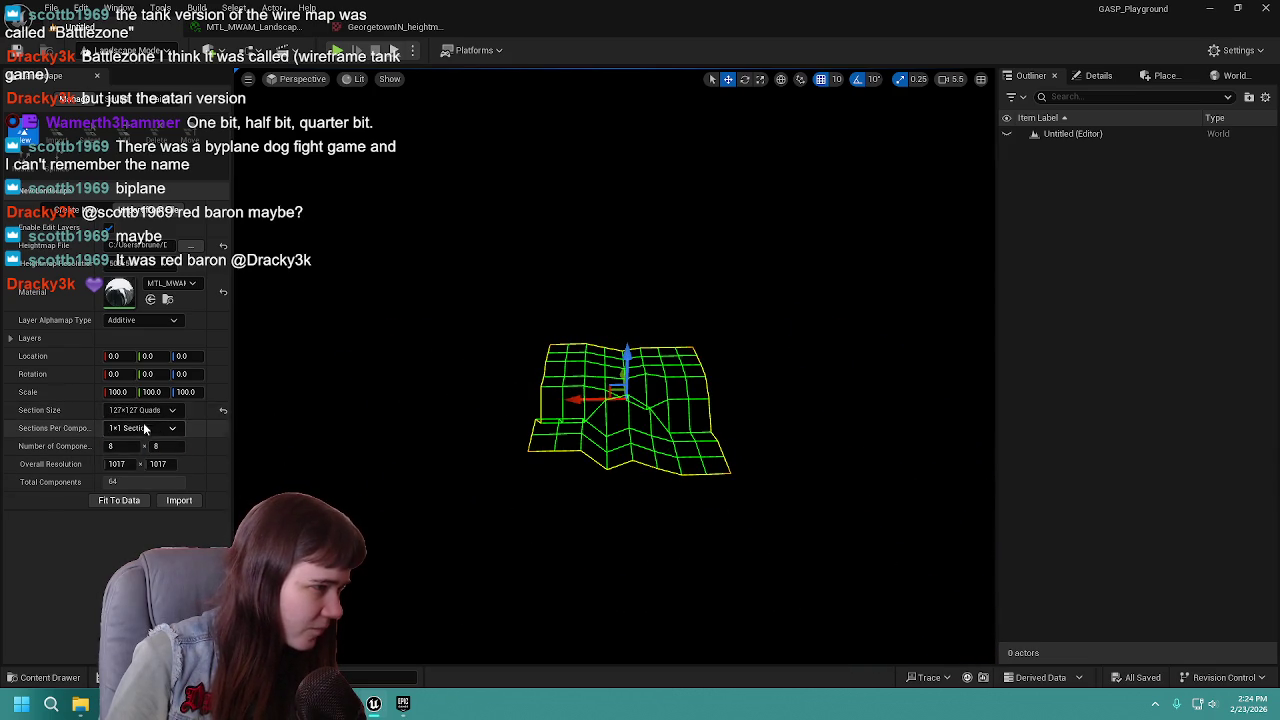
click(222, 413)
scroll(626, 400, up, 5)
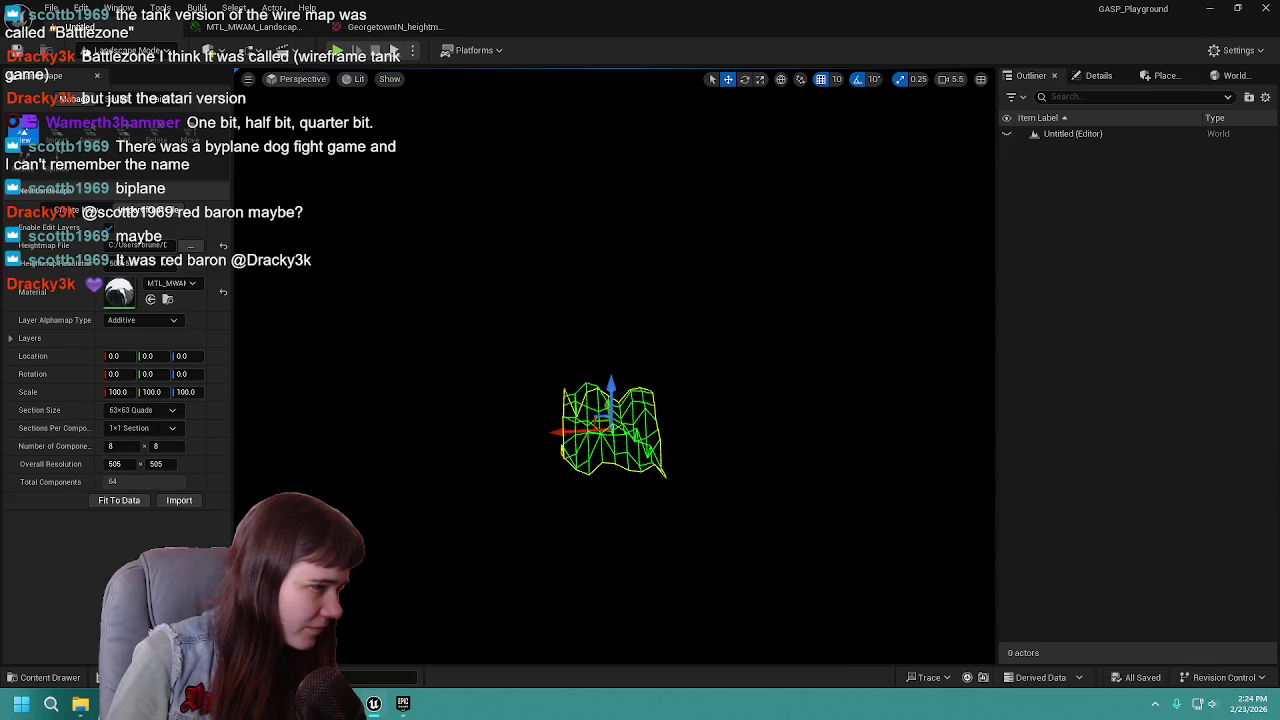
scroll(640, 420, up, 5)
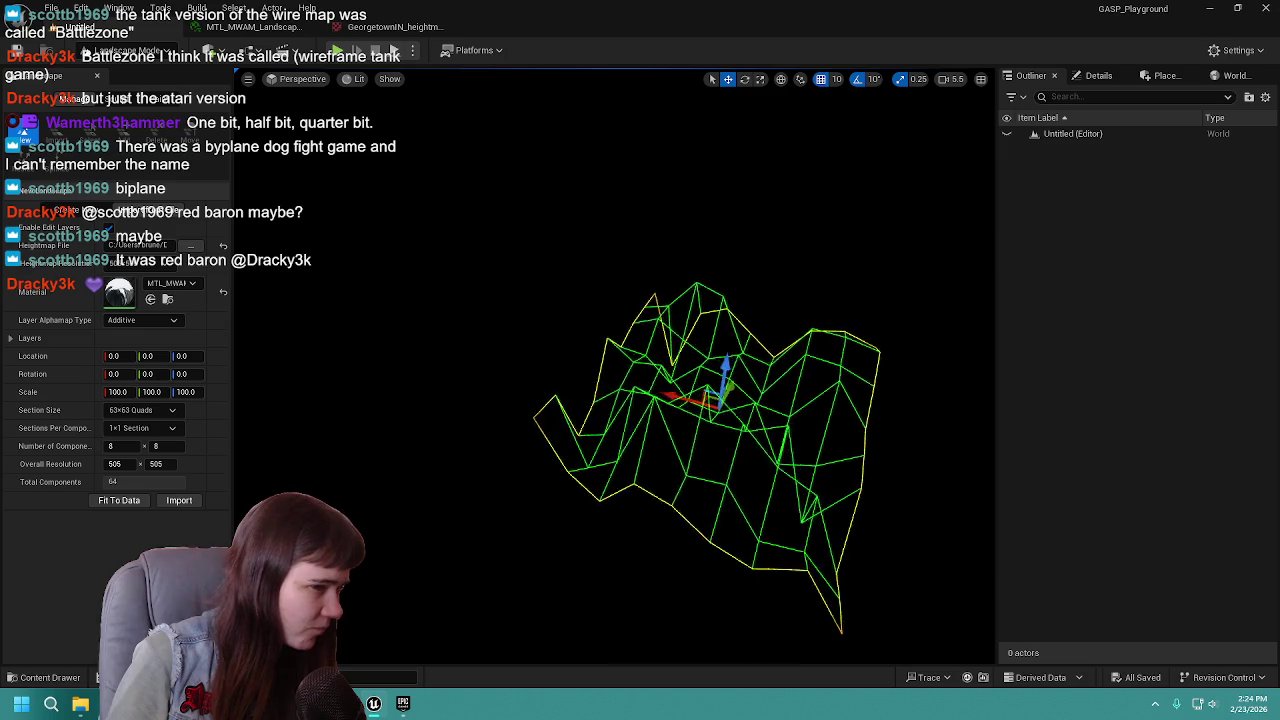
drag(696, 442, 704, 440)
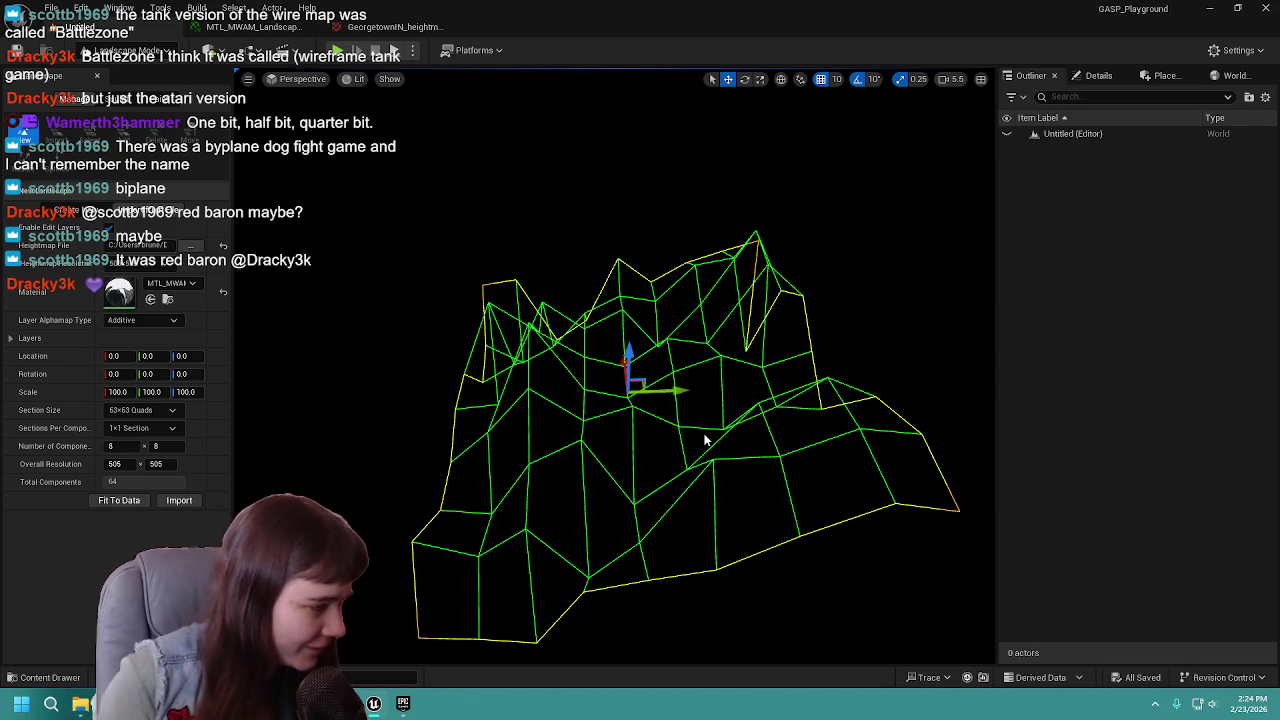
Choose 2x2 sections per component, giving 1009x1009 resolution.
click(160, 464)
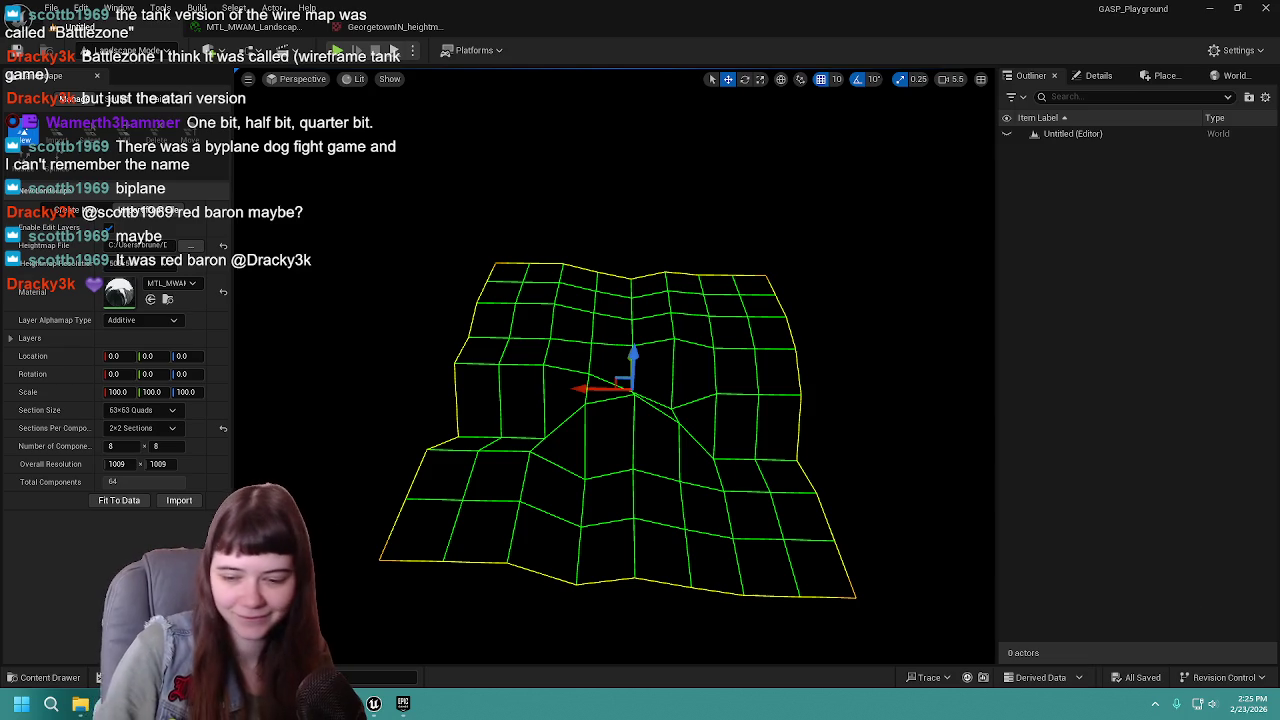
Set the section size to 127x127 quads, leaving the landscape material unchanged.
click(174, 282)
click(168, 270)
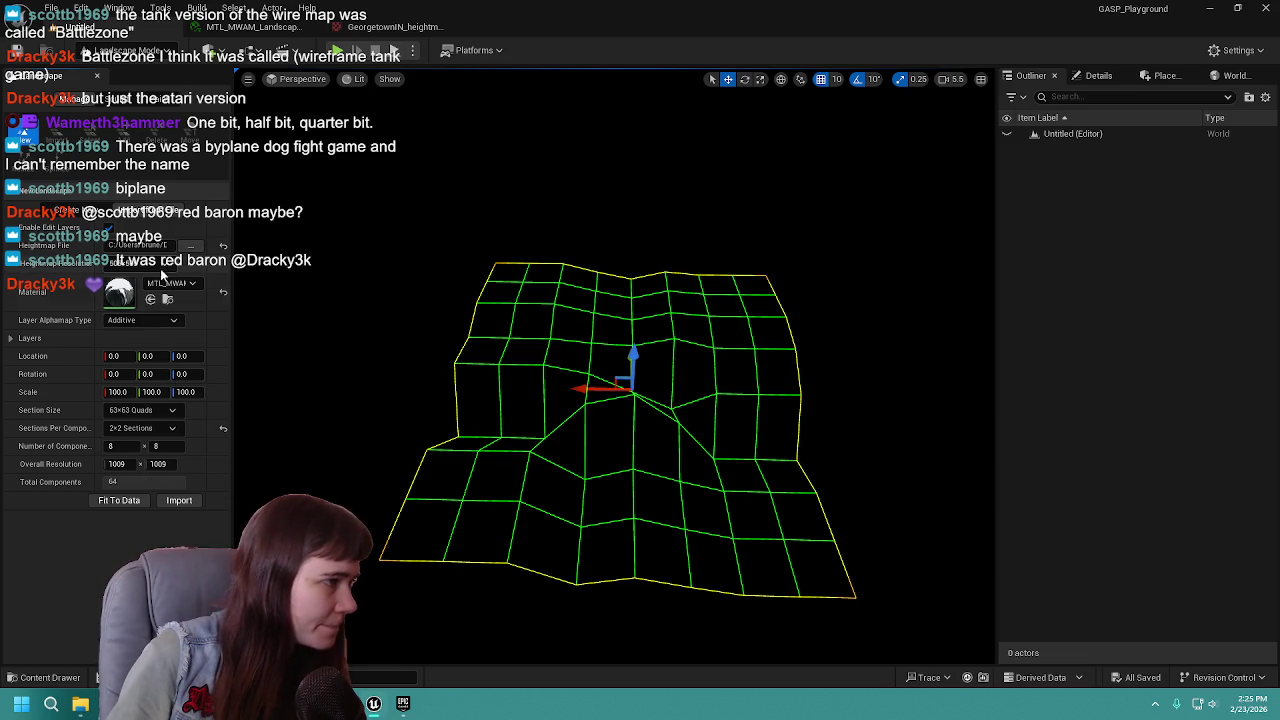
click(143, 428)
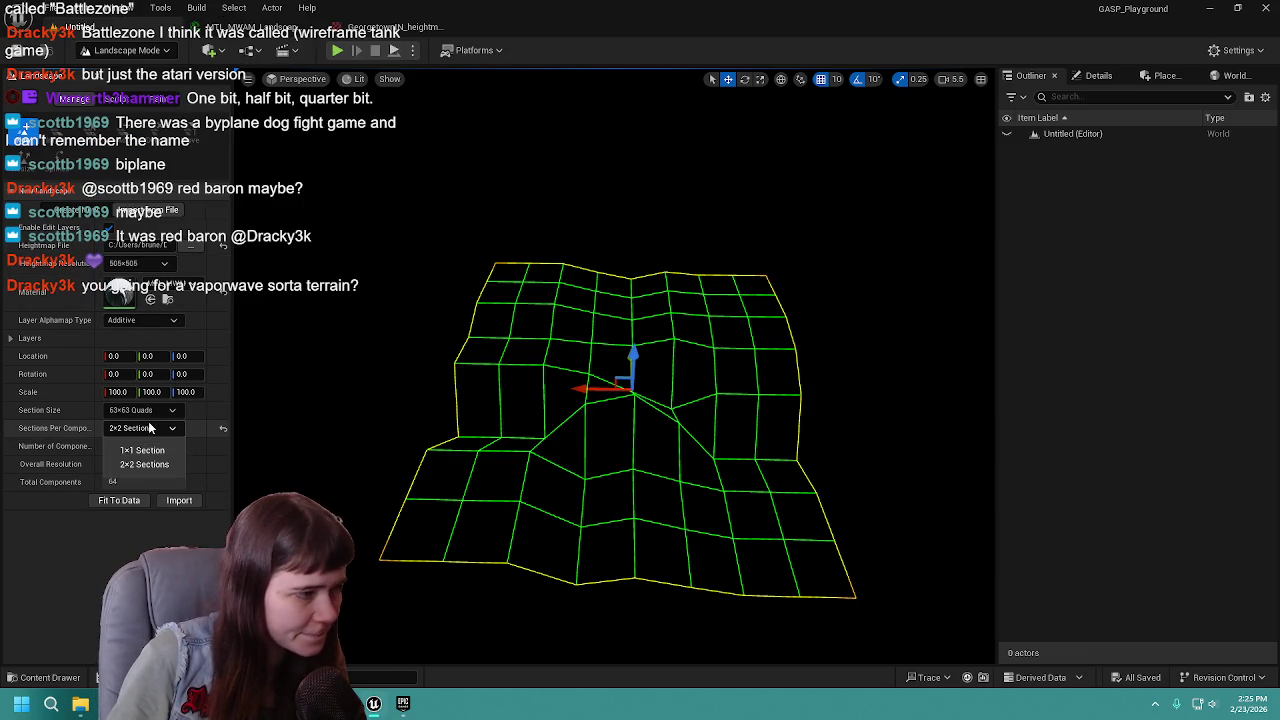
click(148, 412)
click(148, 489)
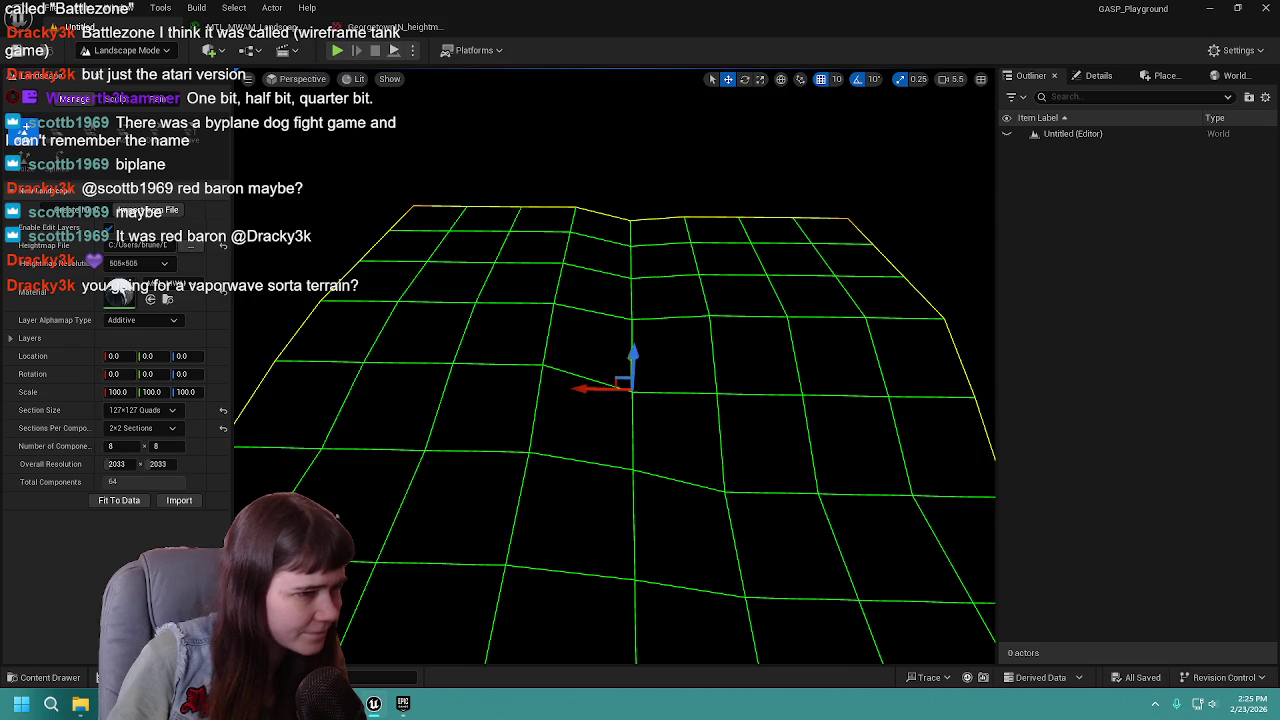
Fit the settings to the heightmap data and import it as a new landscape.
click(100, 500)
click(180, 500)
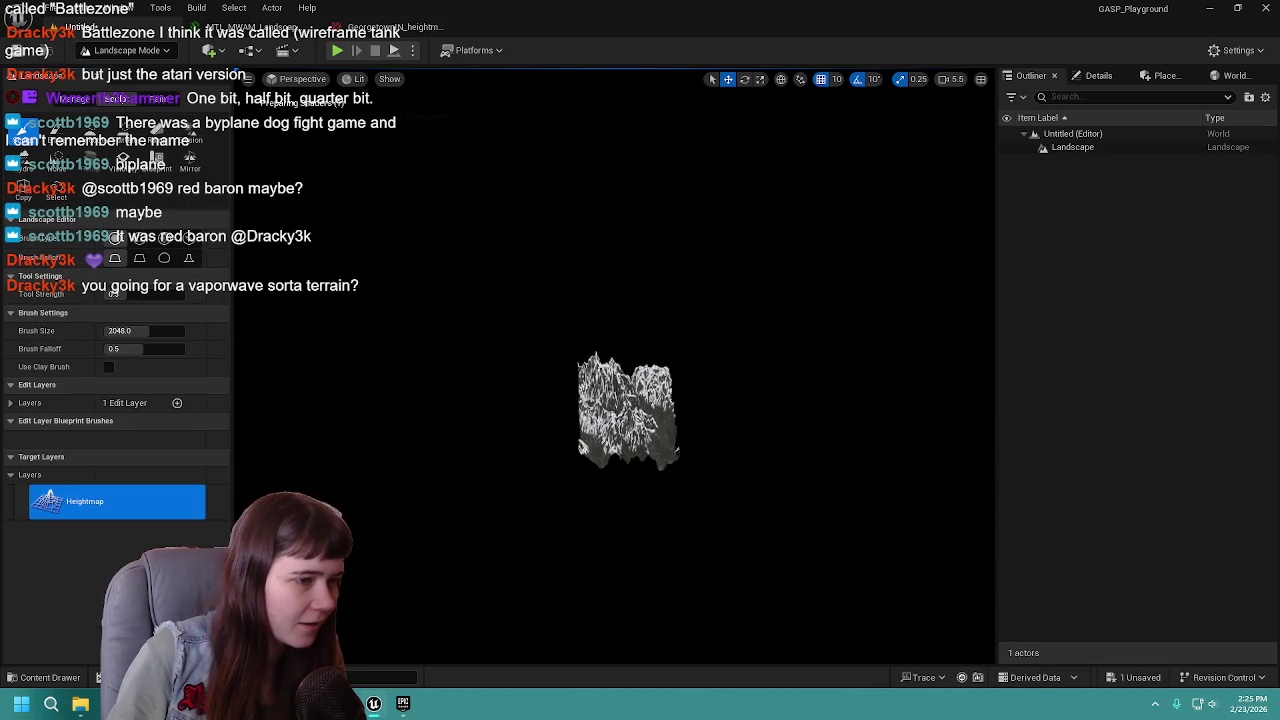
scroll(570, 430, up, 10)
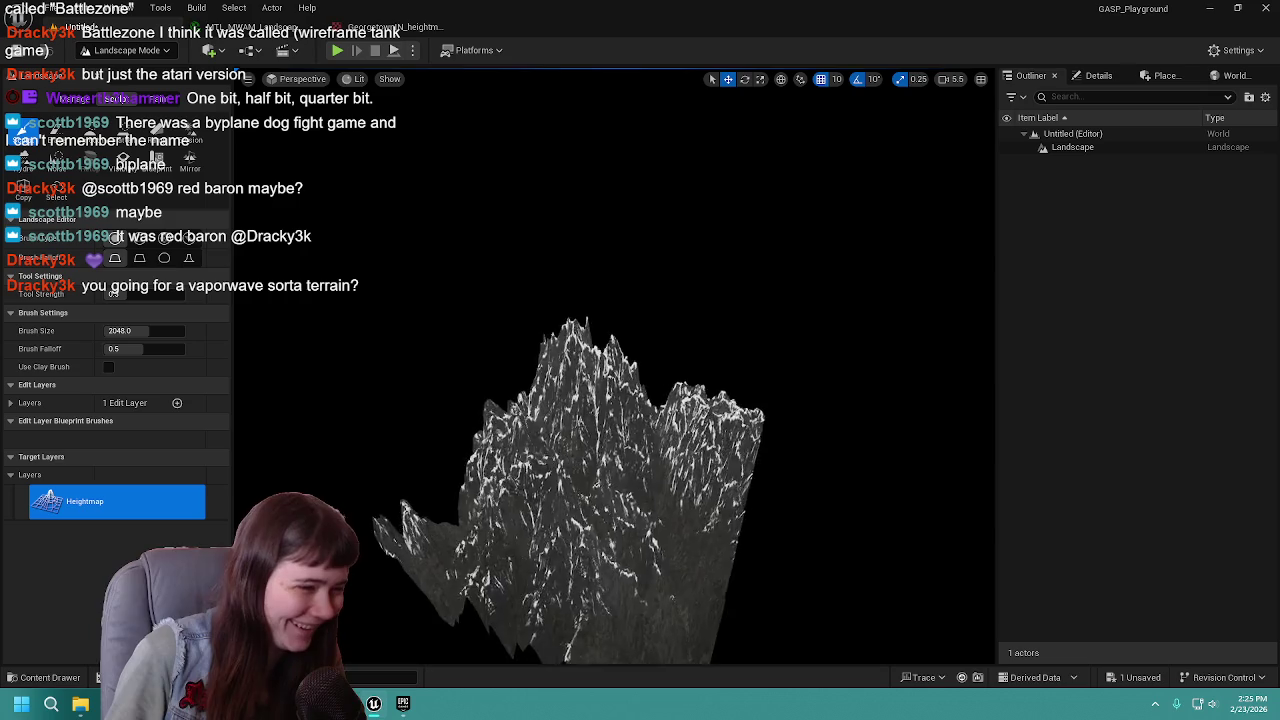
scroll(614, 426, down, 10)
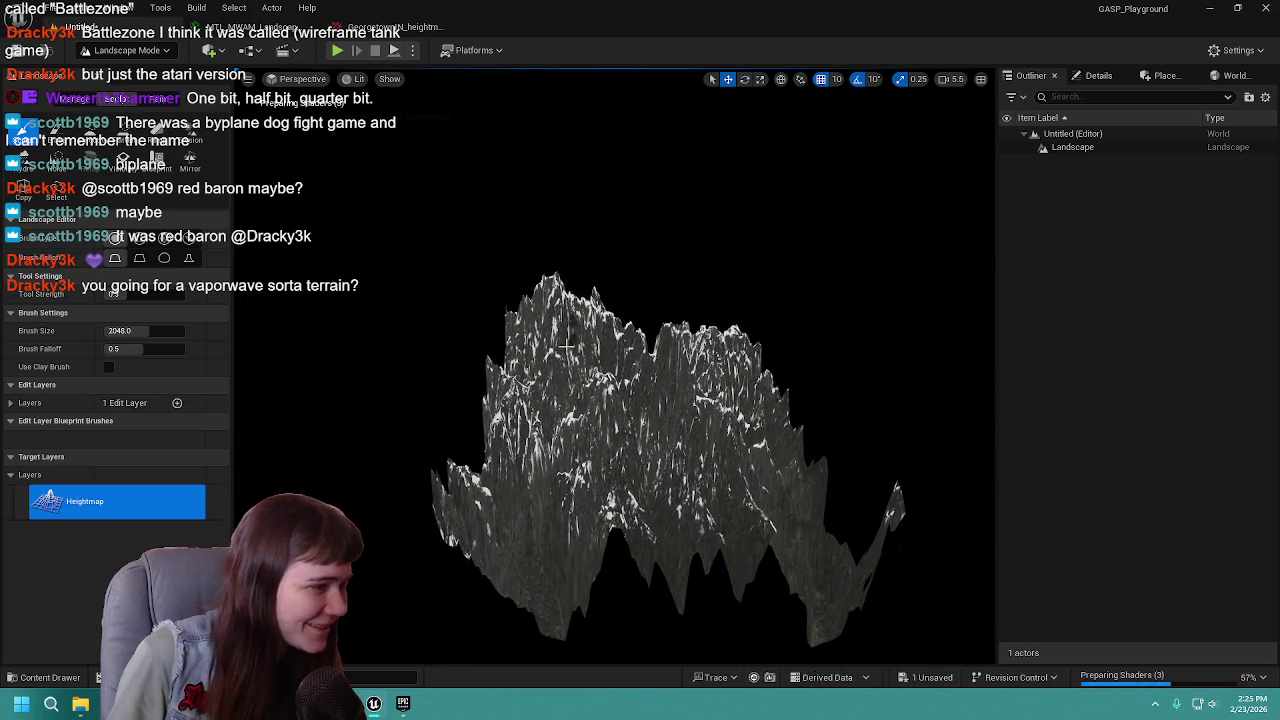
Undo the import, reimport with 2x2 sections per component, inspect it, and undo again.
key(ctrl+z)
click(142, 428)
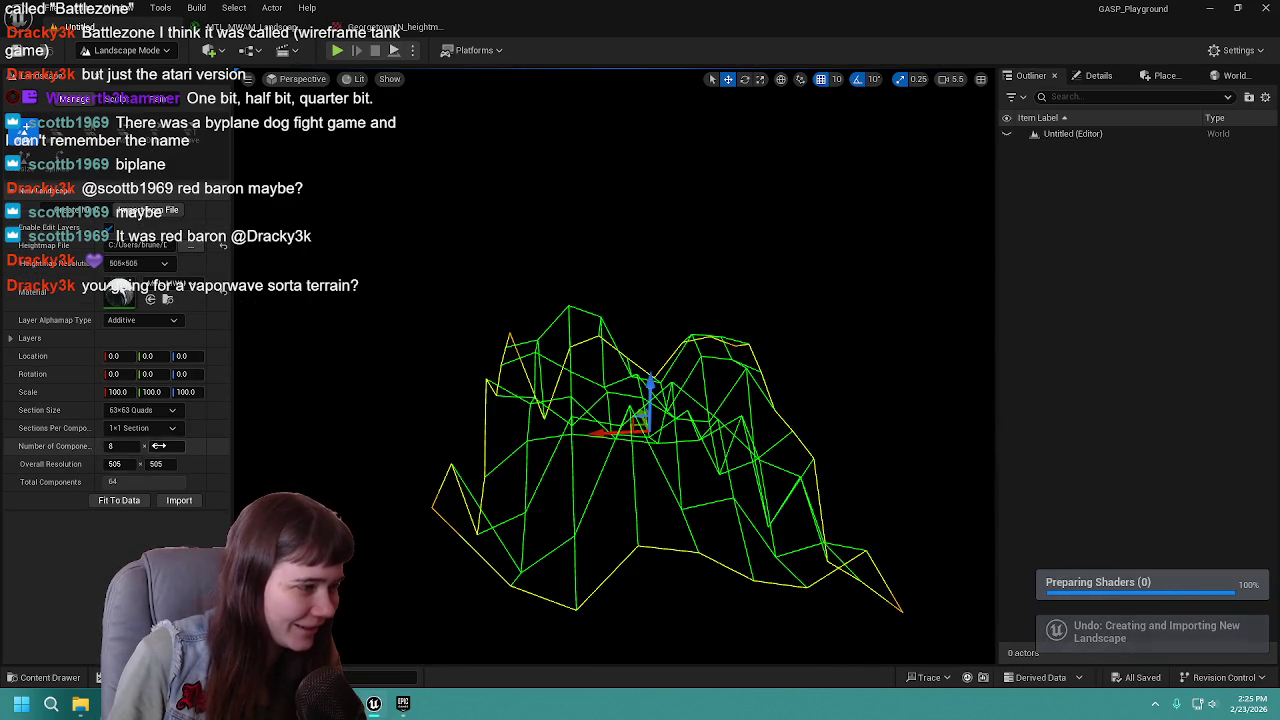
click(150, 465)
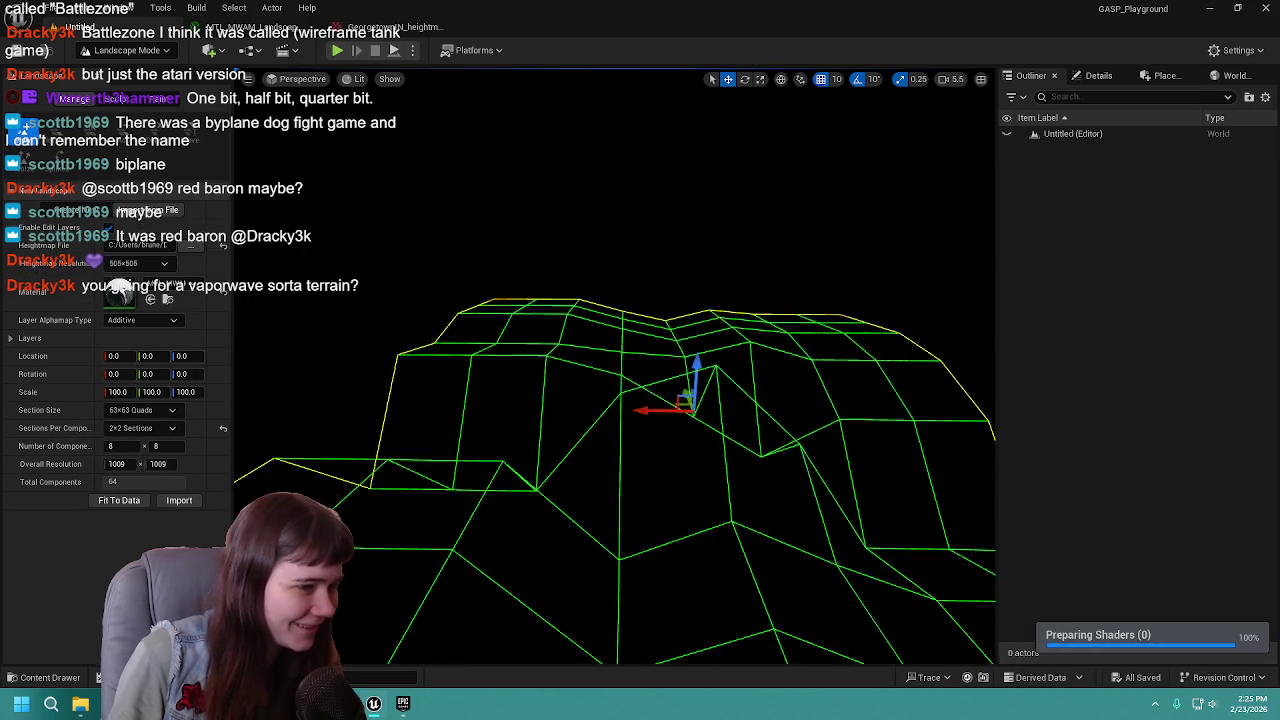
drag(422, 327, 422, 327)
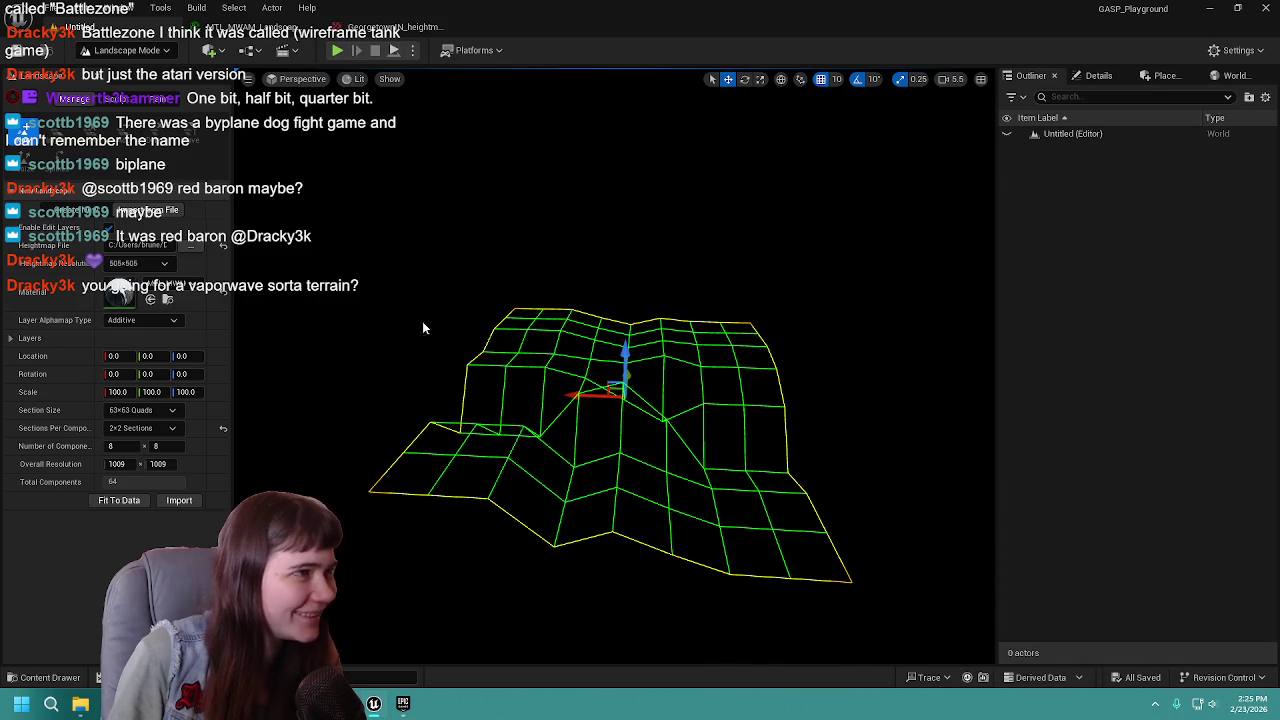
click(191, 500)
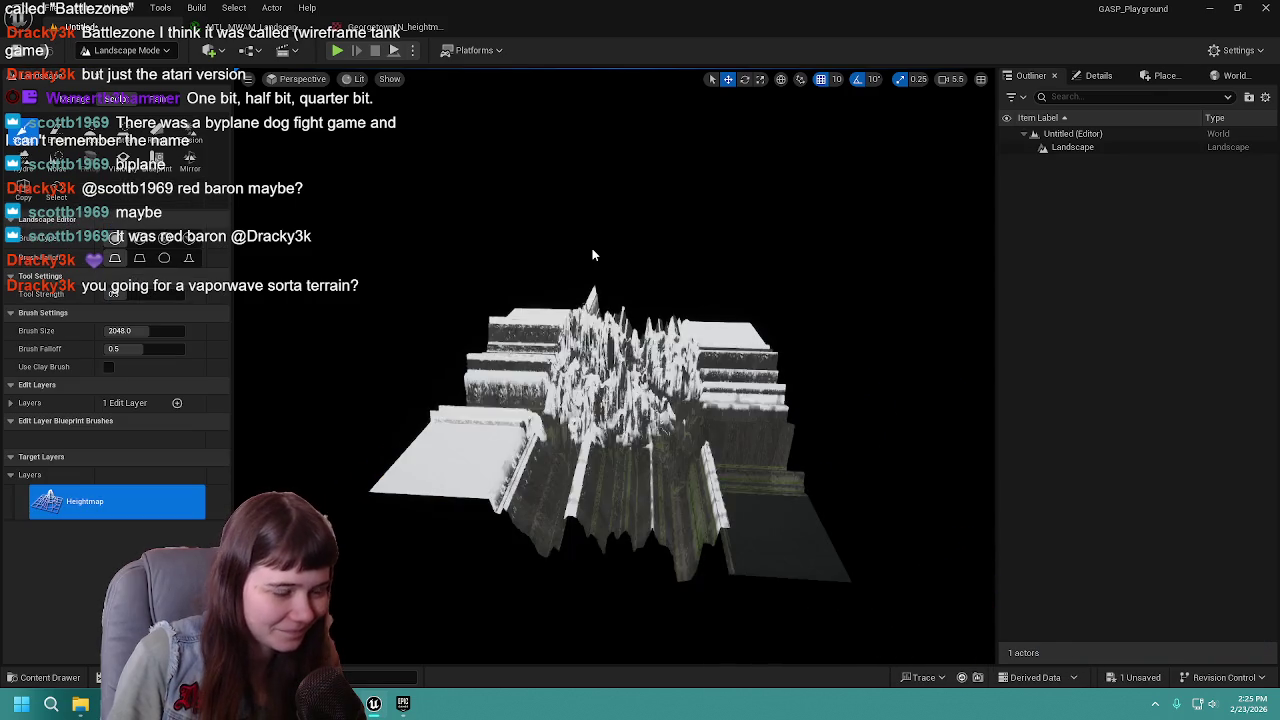
drag(614, 370, 614, 370)
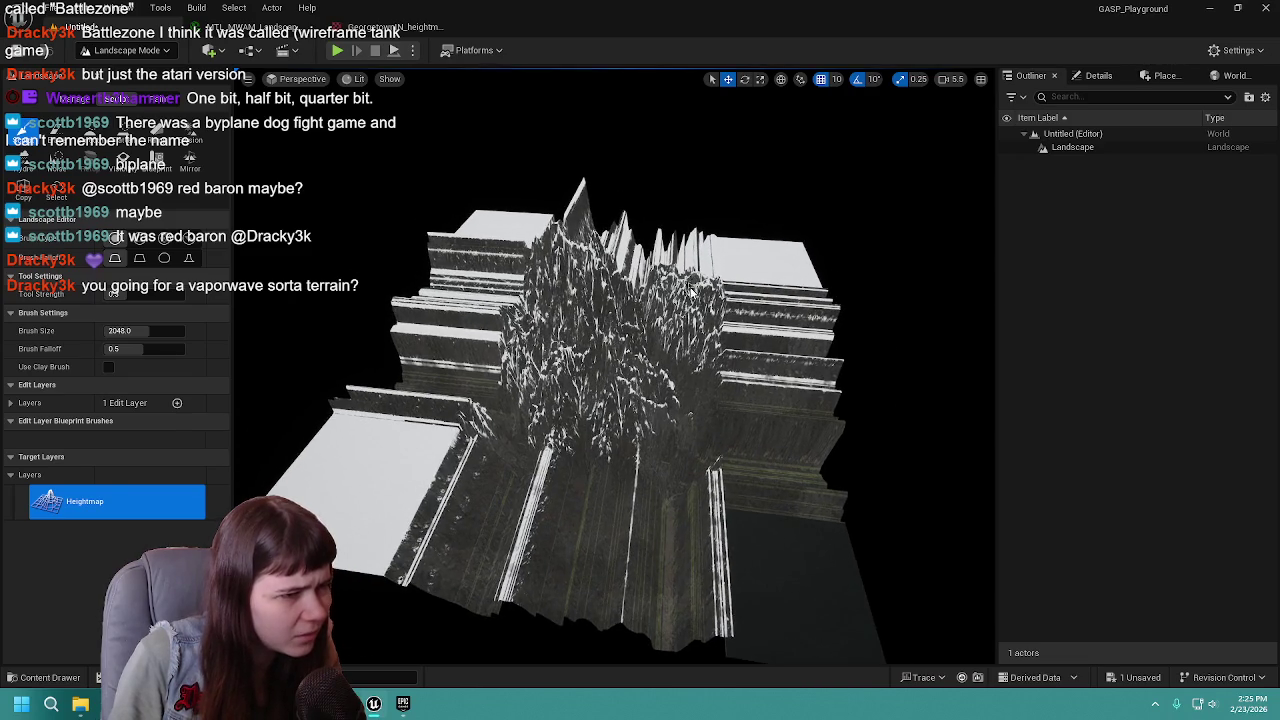
key(ctrl+z)
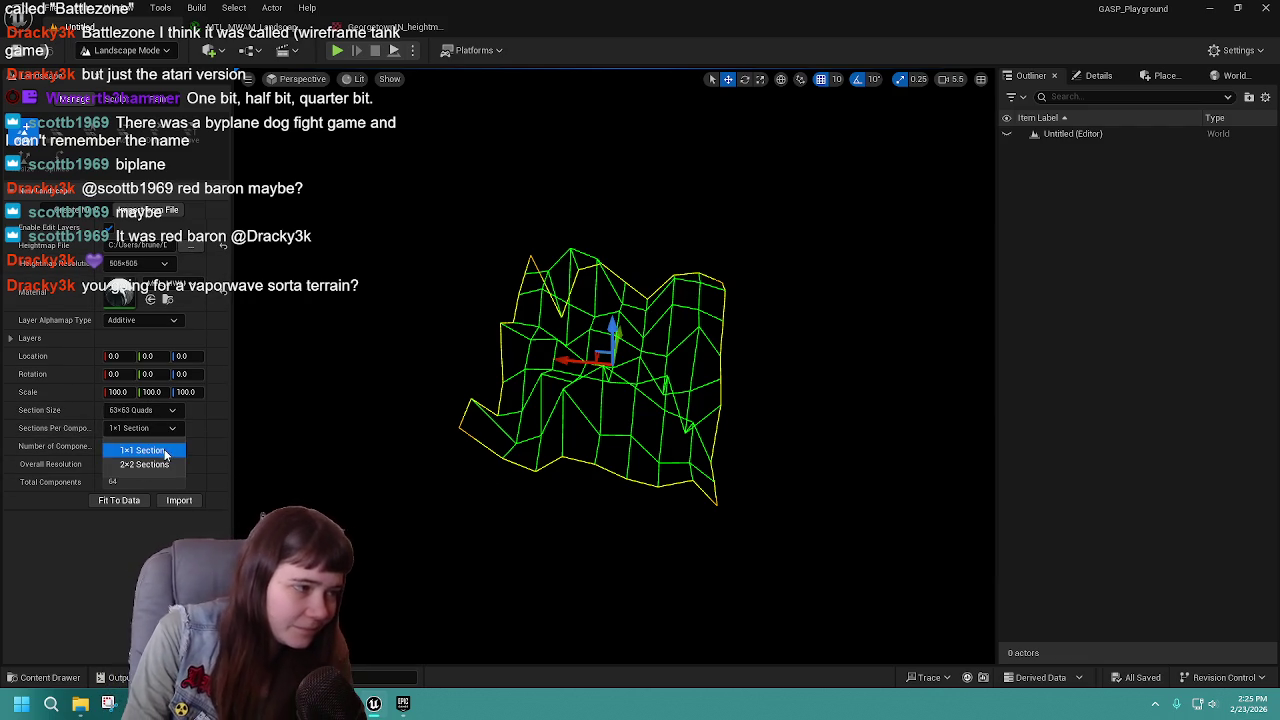
Reimport with one section per component and 127x127-quad sections, inspect, then undo.
click(160, 464)
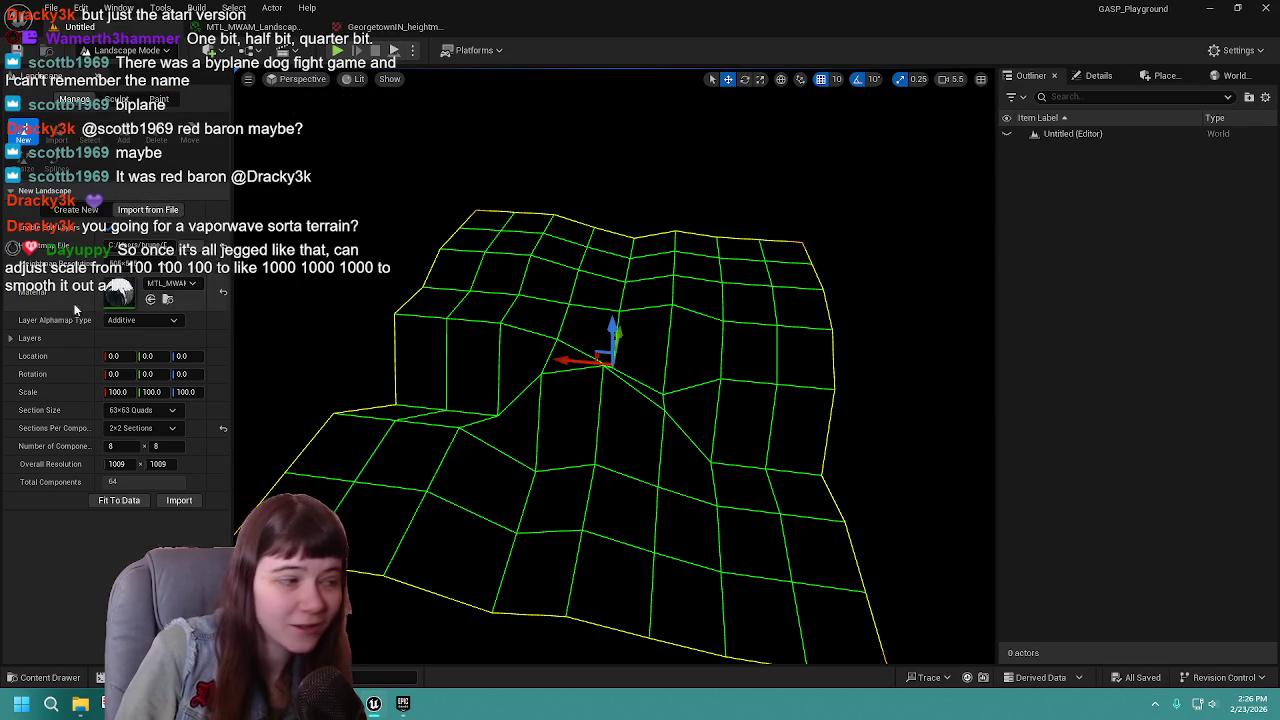
click(140, 428)
click(140, 446)
click(140, 410)
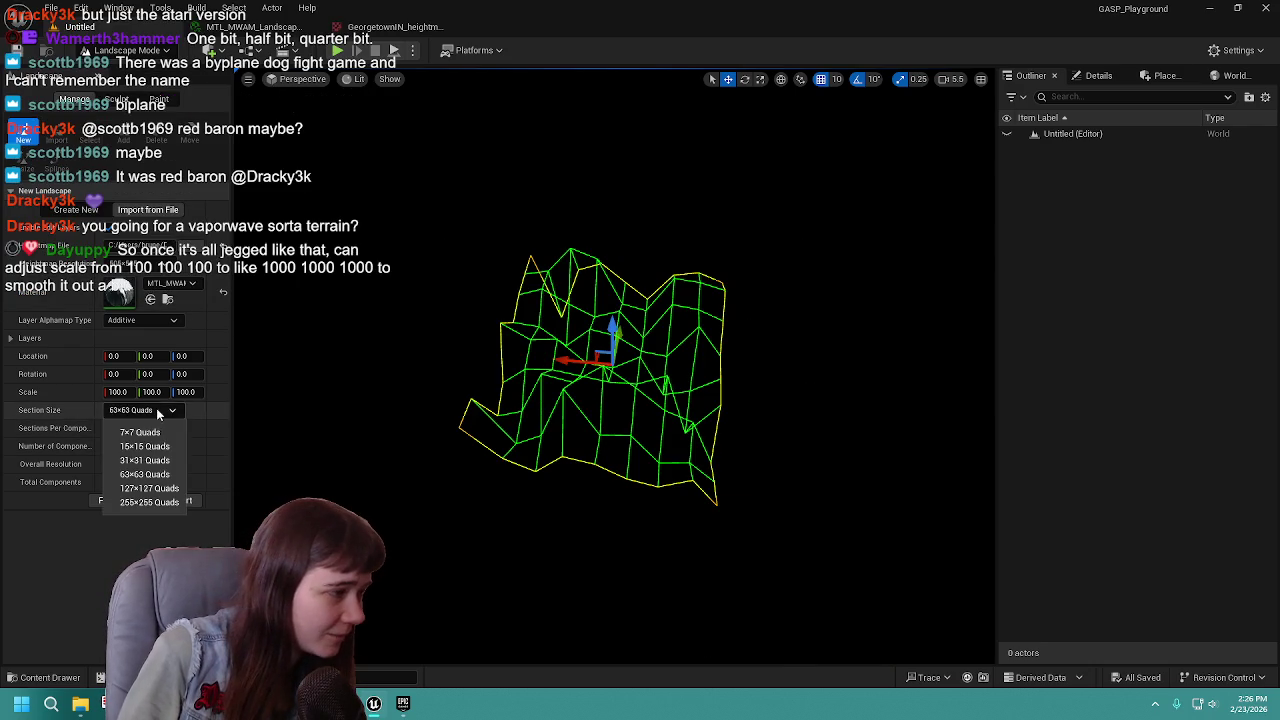
click(148, 474)
click(140, 410)
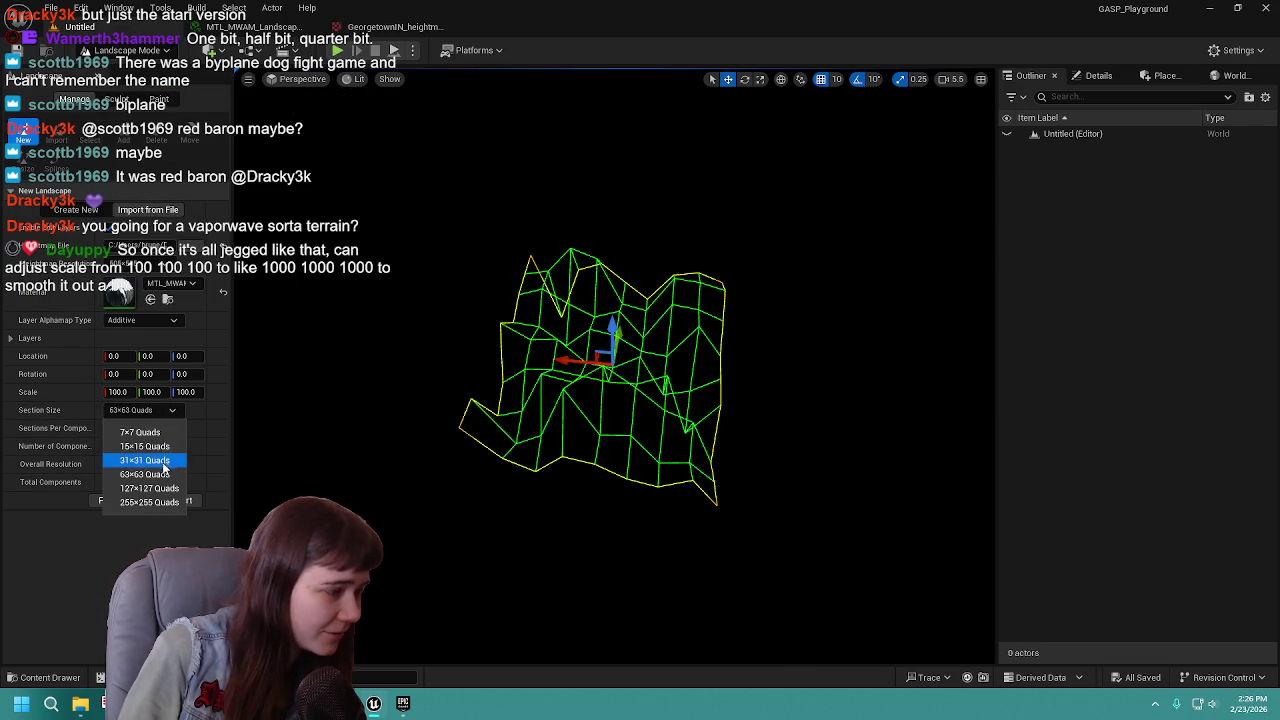
click(150, 488)
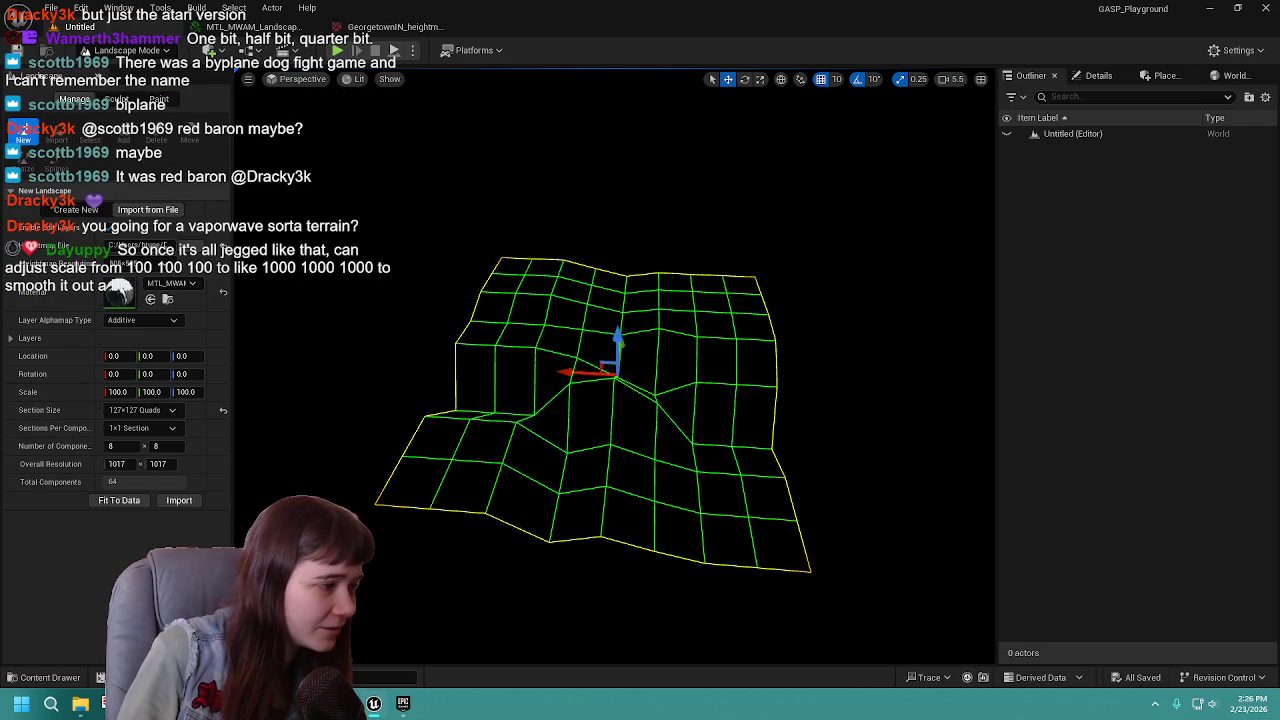
click(170, 500)
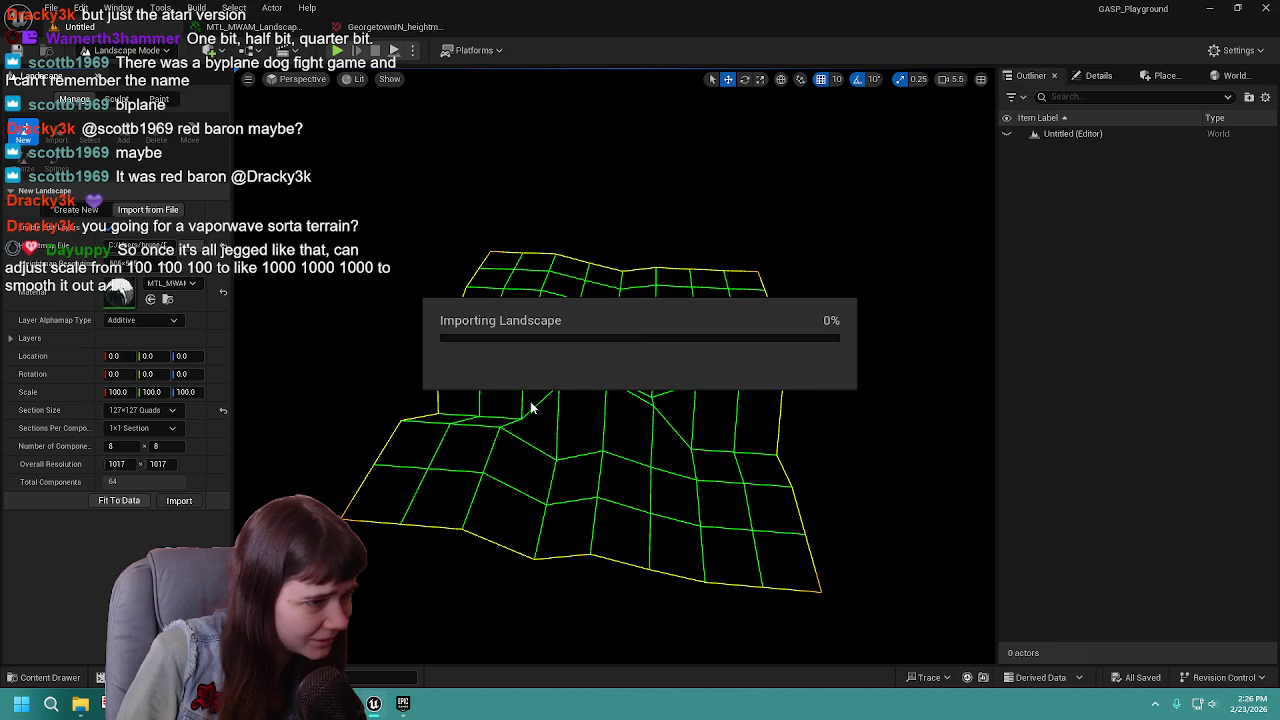
drag(700, 368, 400, 418)
key(ctrl+z)
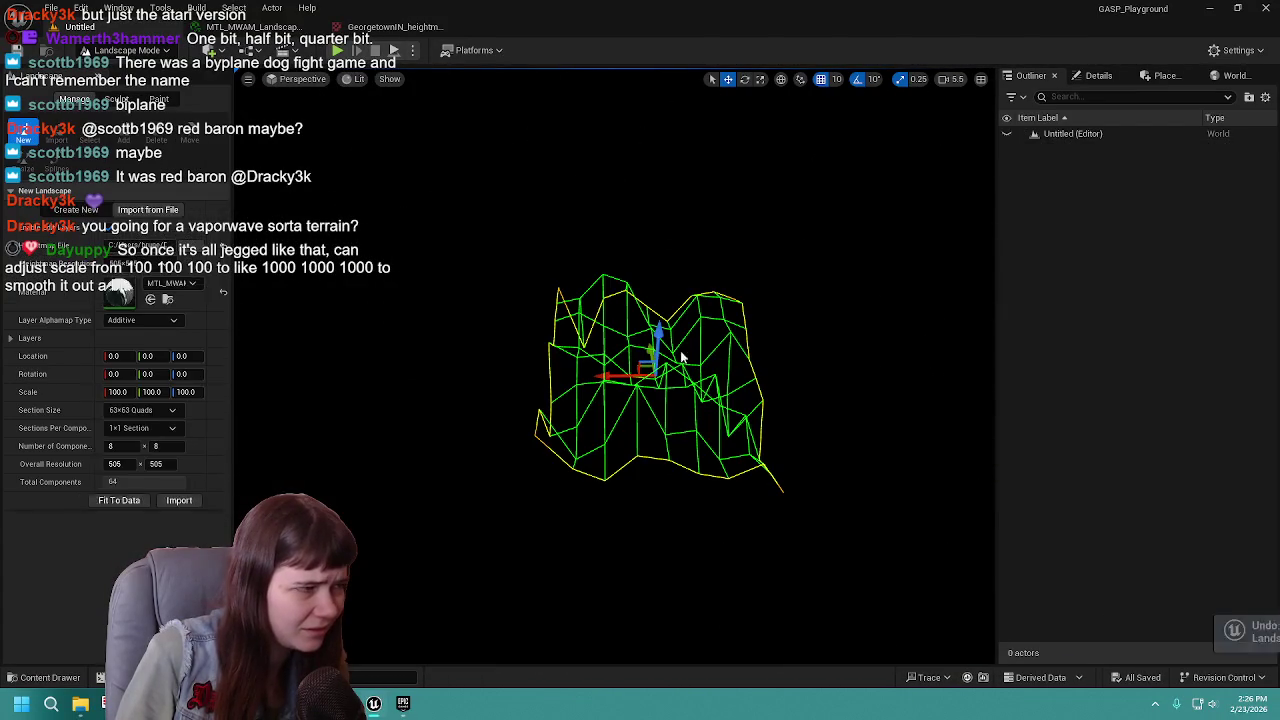
Create a flat new landscape via Create New and begin saving the level as TestMap.
click(76, 210)
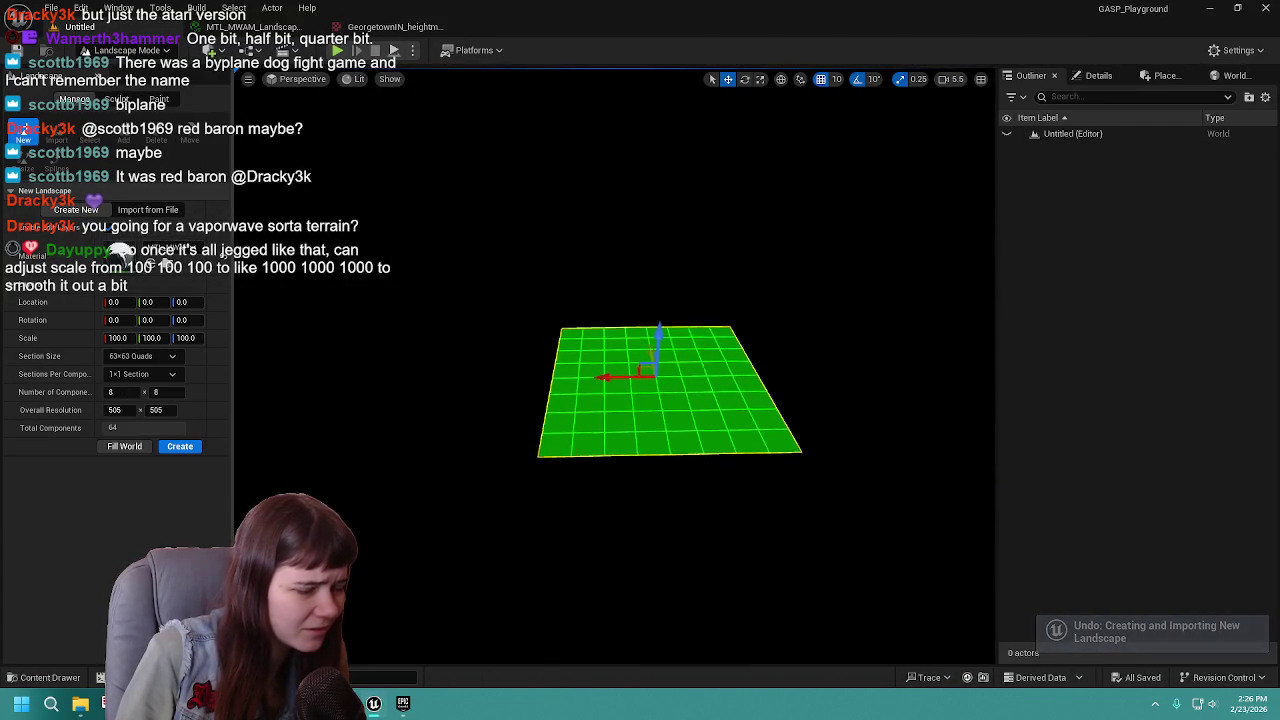
drag(400, 418, 410, 418)
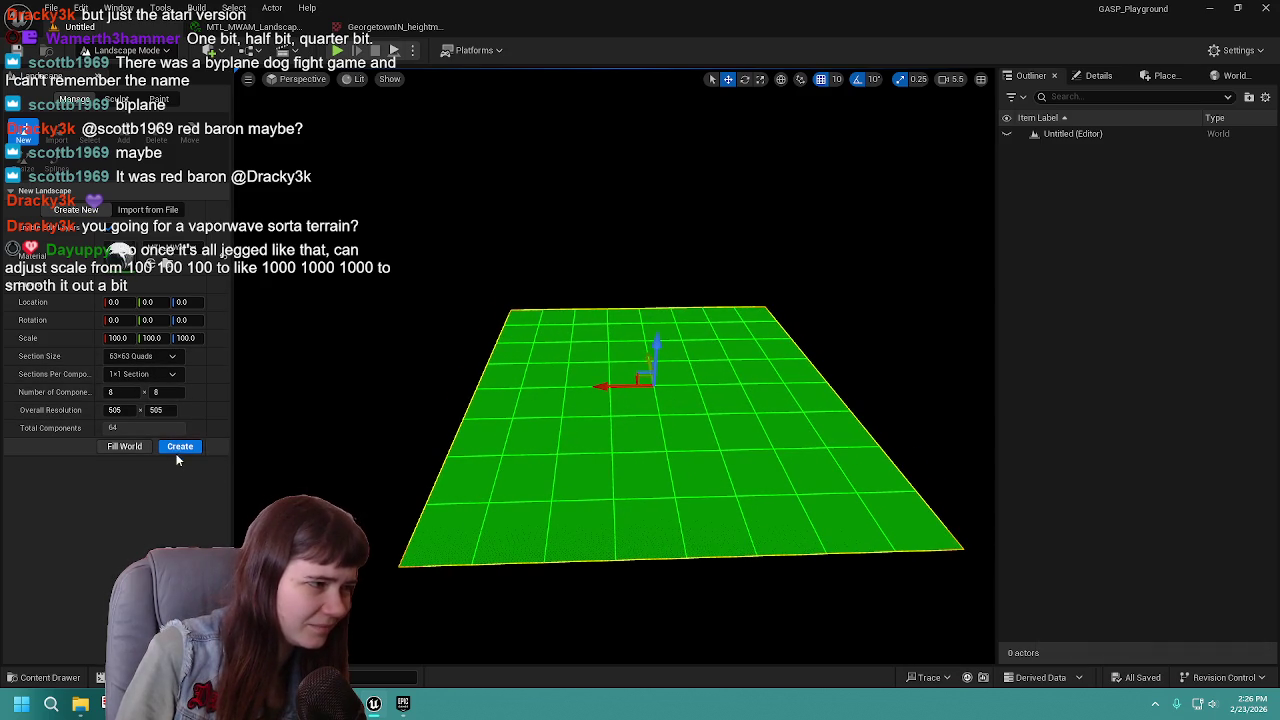
click(175, 447)
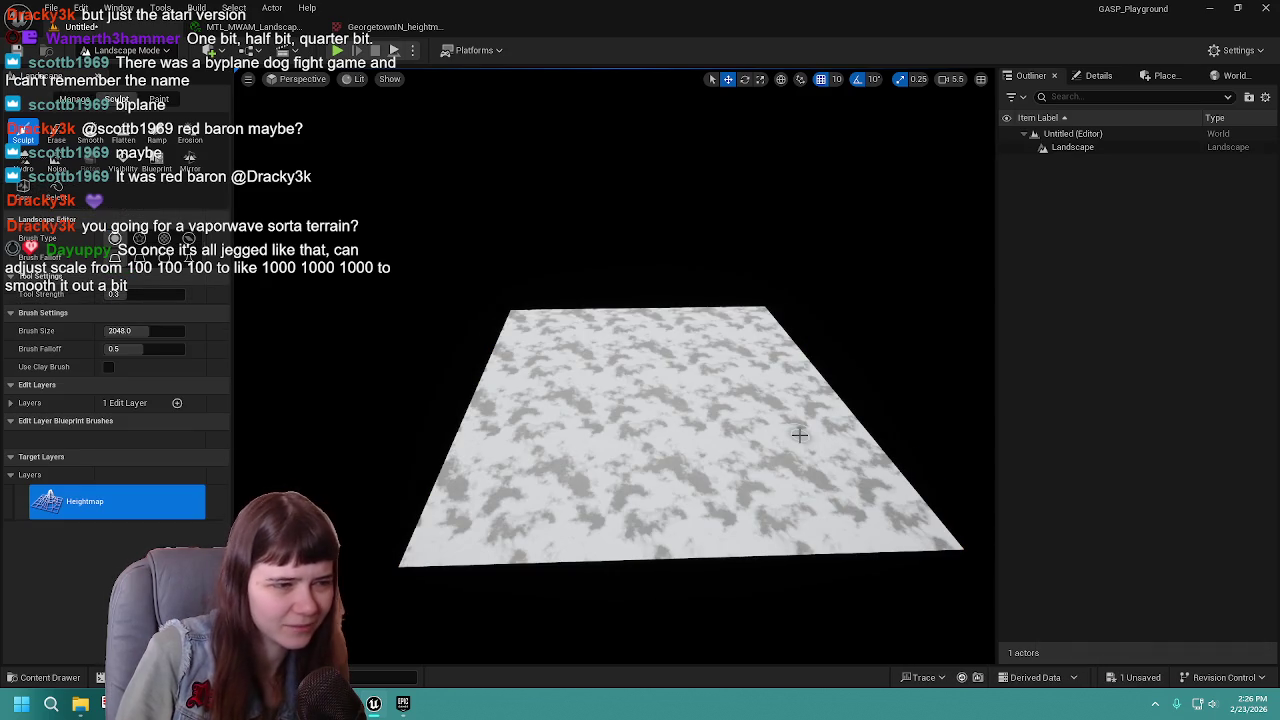
click(16, 50)
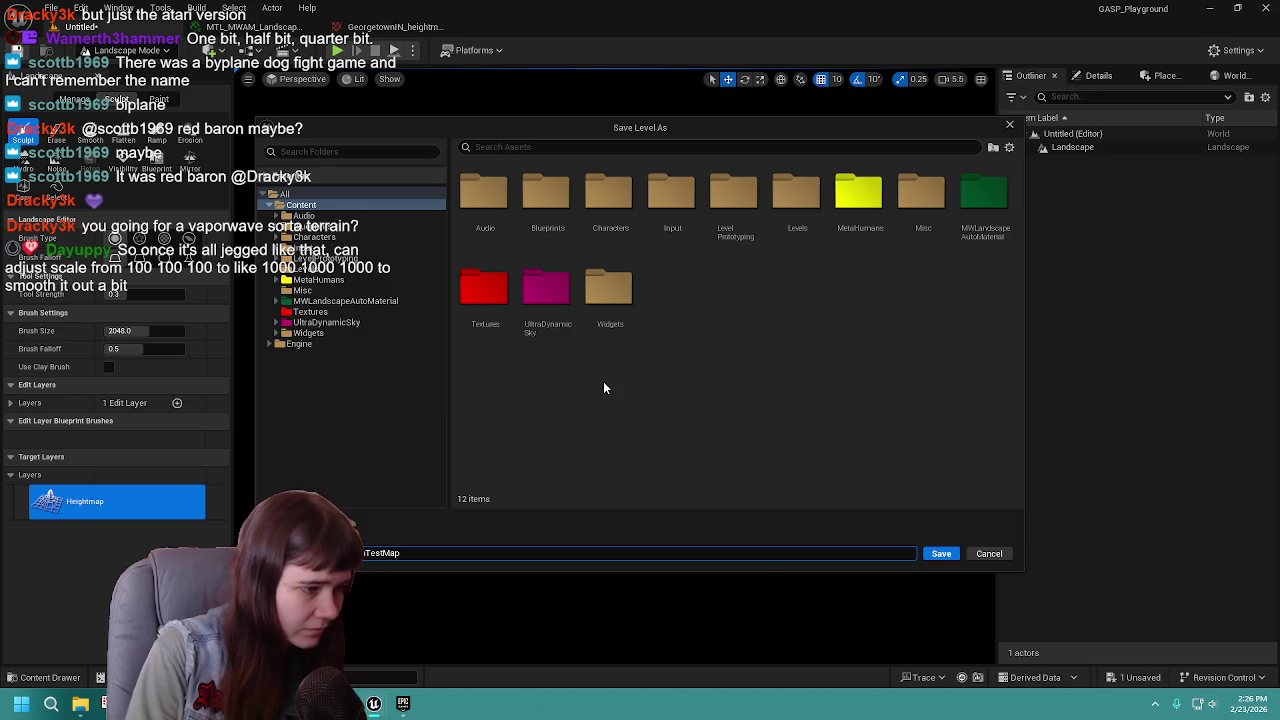
Confirm saving the level as SnowInteractionTestMap.
click(941, 553)
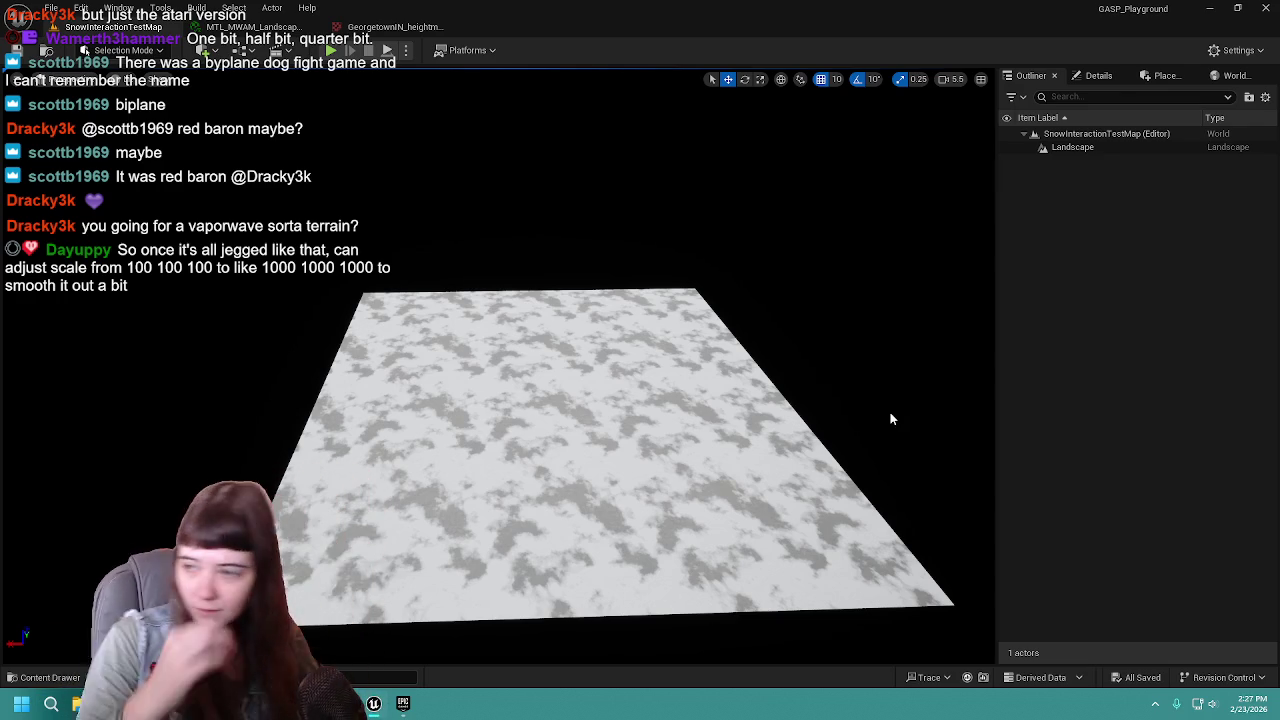
scroll(647, 343, up, 2)
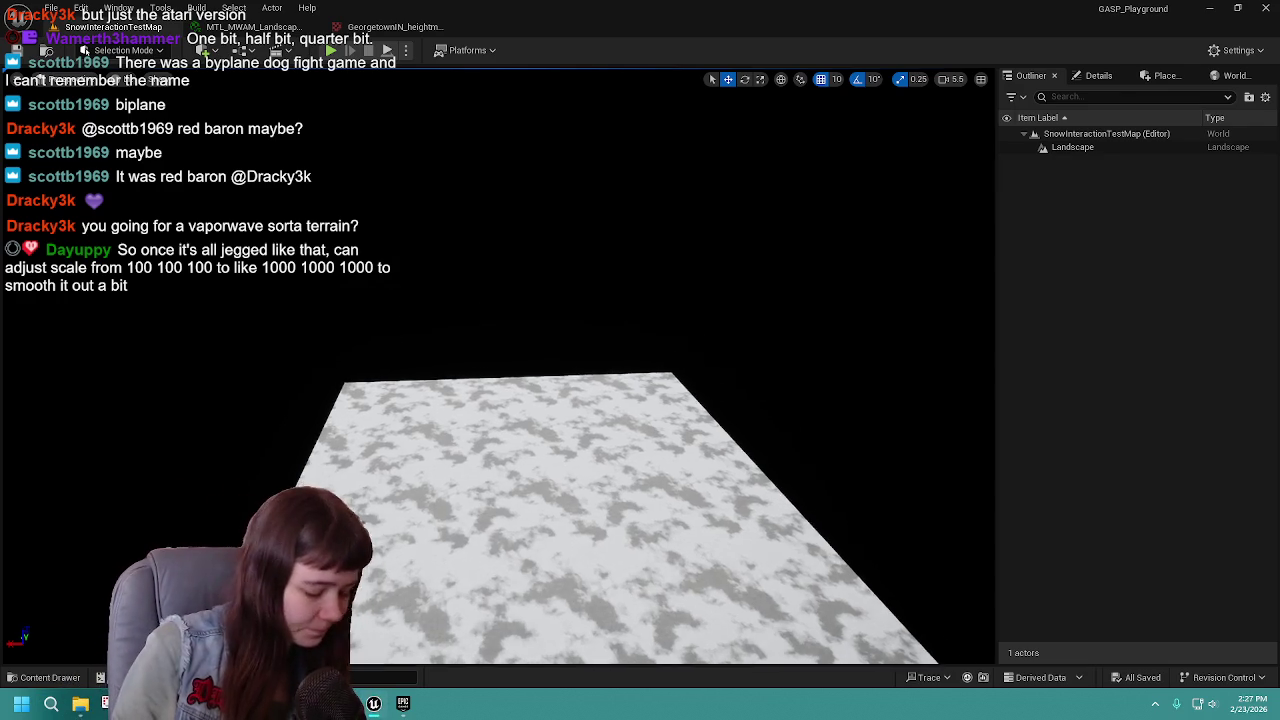
Switch to Landscape Mode with Shift+2 and sculpt once on the snowy landscape.
click(120, 50)
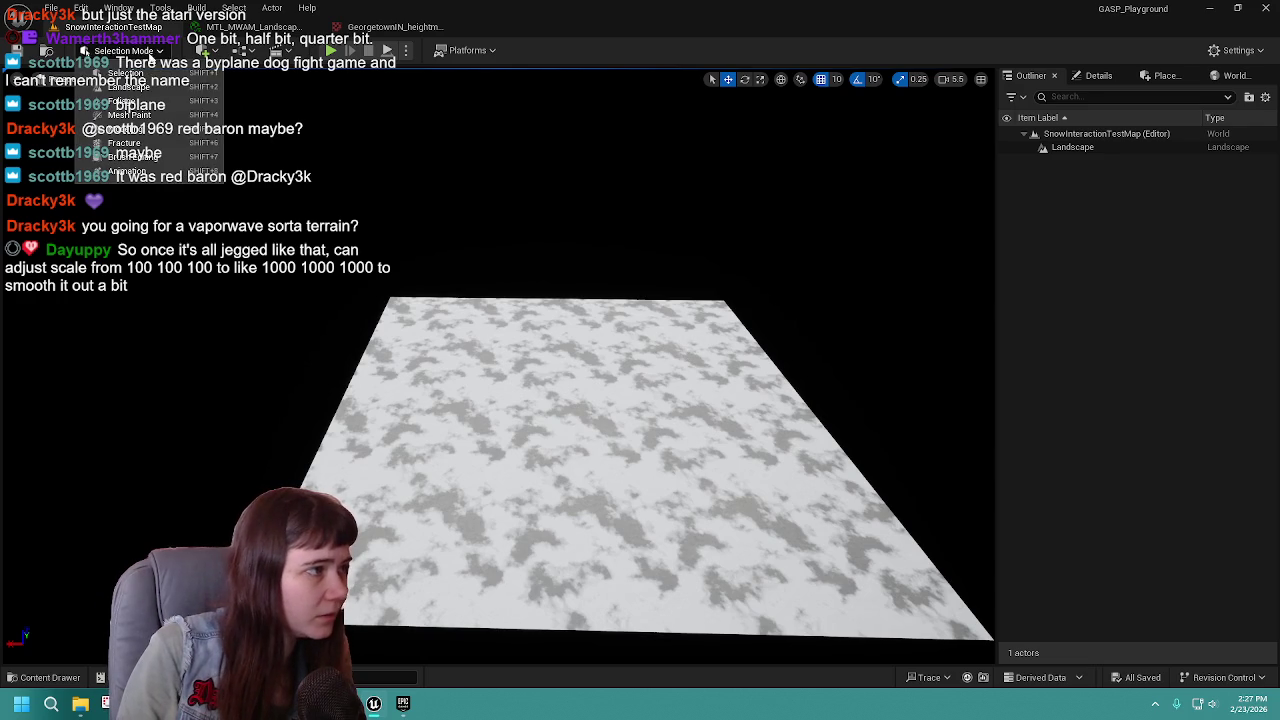
click(324, 146)
key(shift+2)
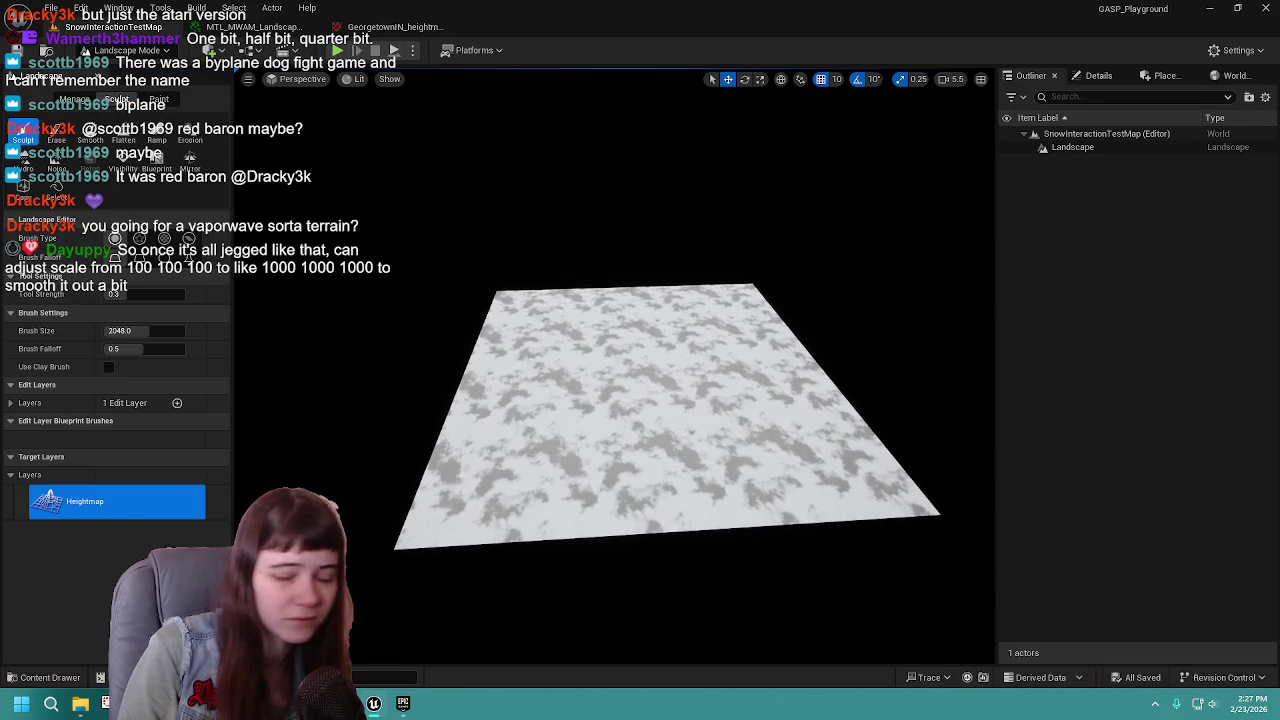
click(627, 424)
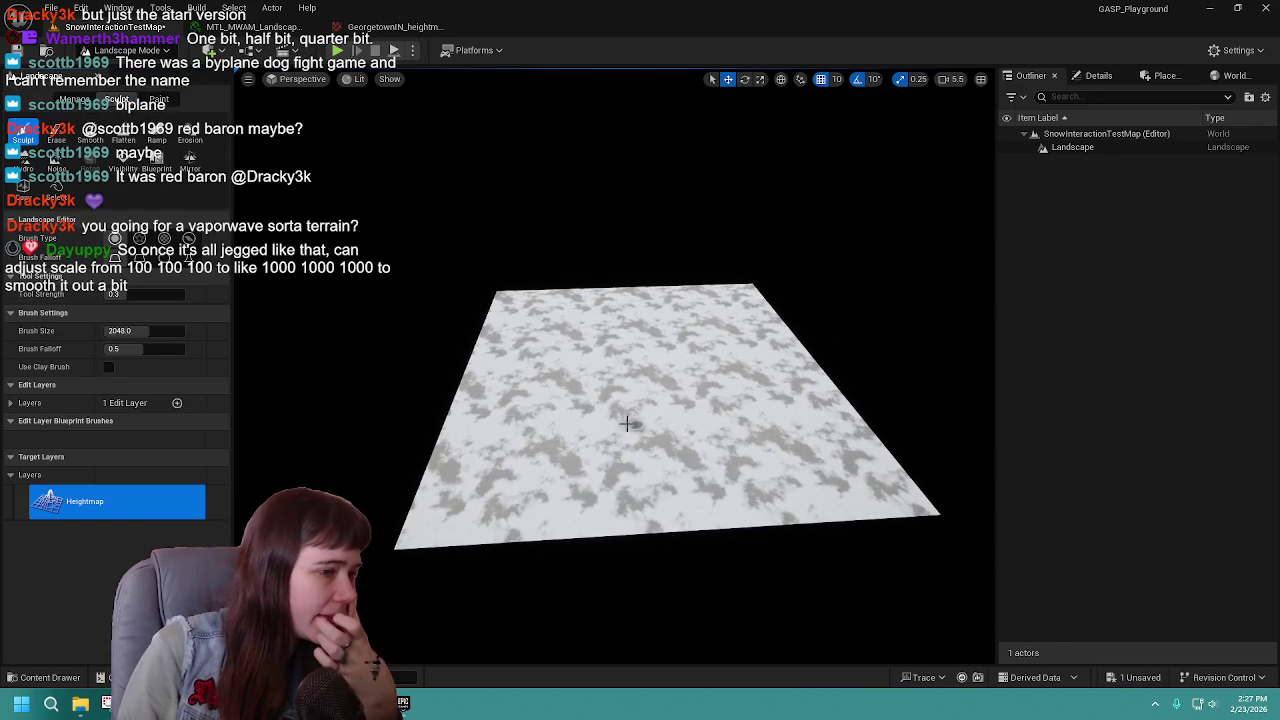
Browse to the top Content folder, expand Edit Layers, and switch to the Manage tools.
click(48, 678)
click(309, 448)
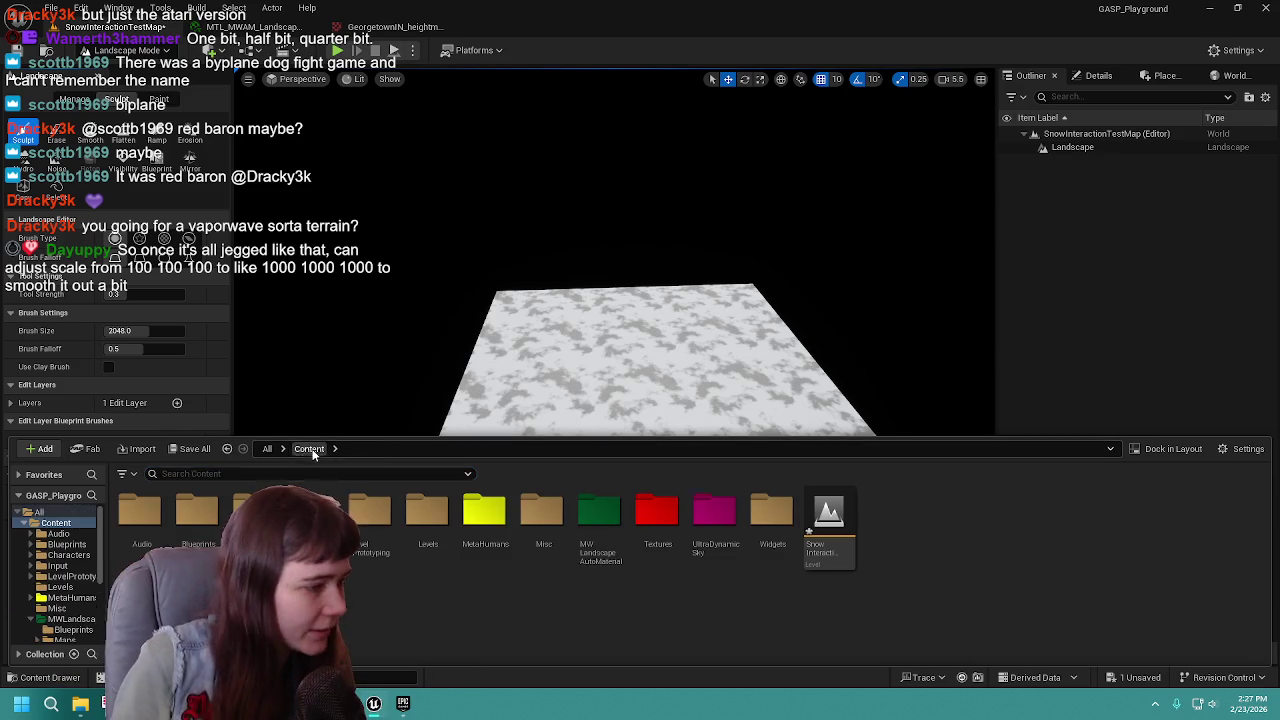
click(60, 679)
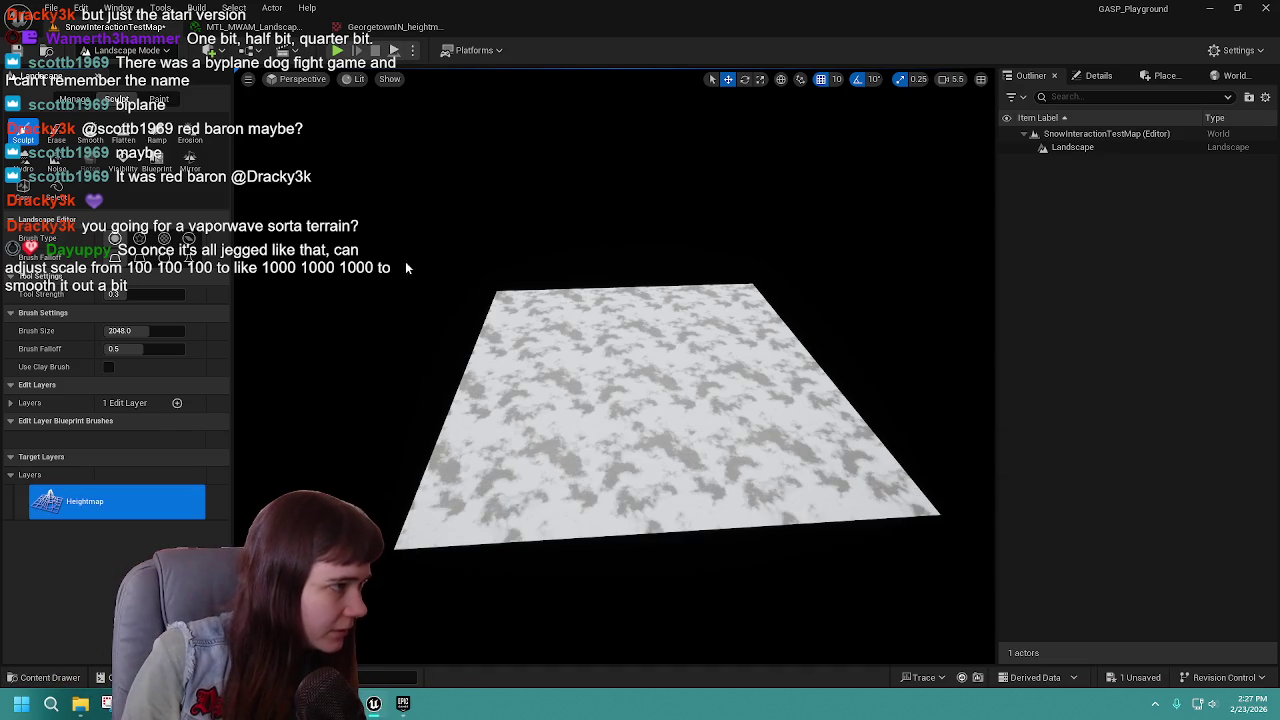
scroll(387, 250, up, 2)
click(11, 403)
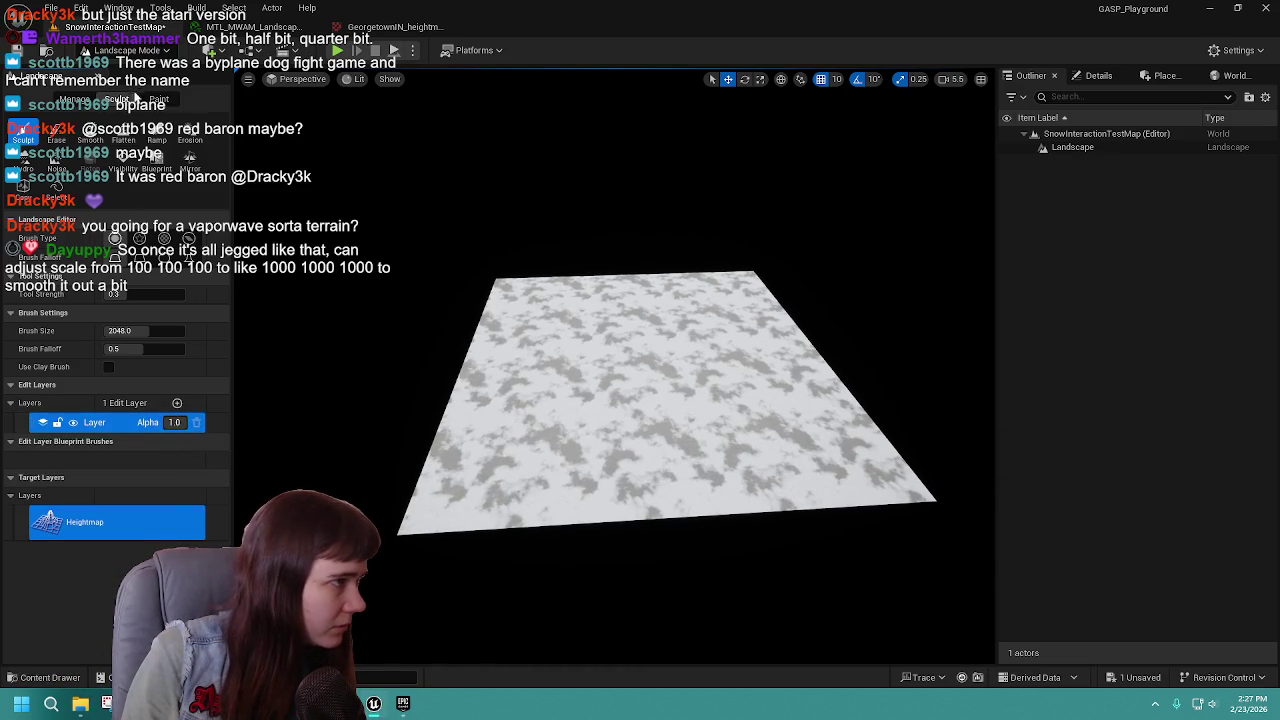
click(78, 101)
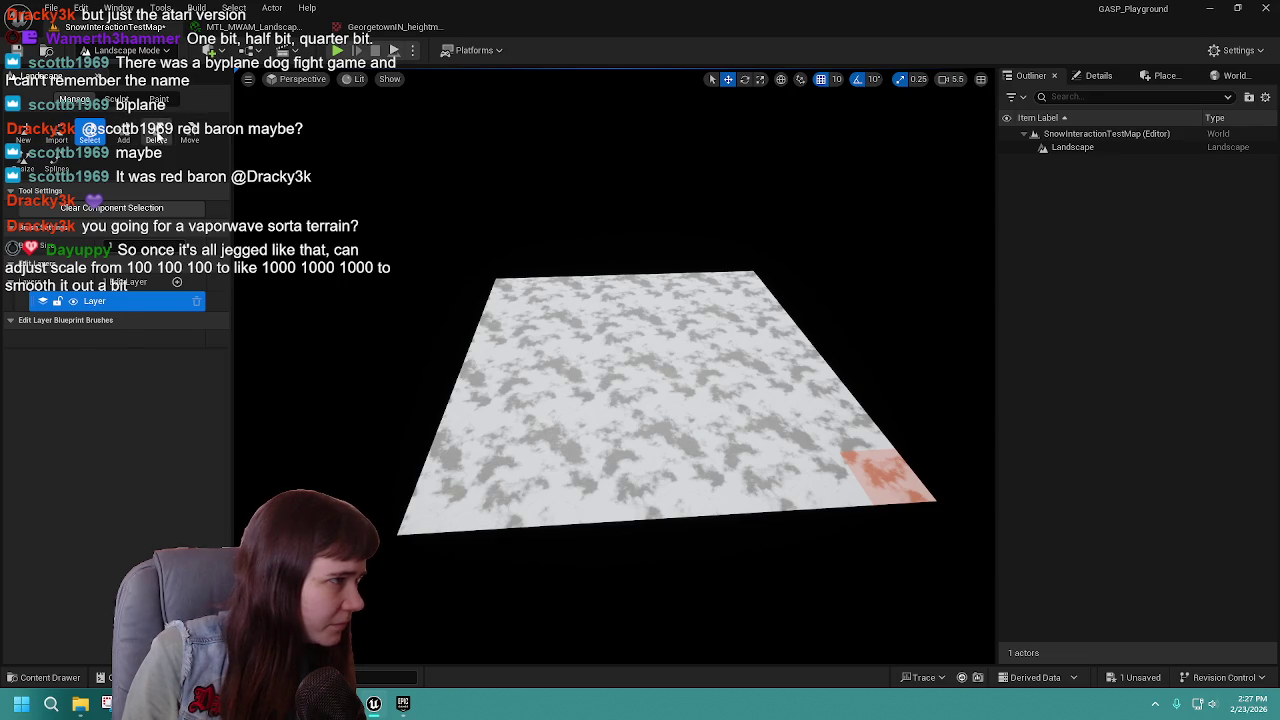
Erase all landscape components with Manage > Delete, then start a New 8x8-component, 505x505 landscape.
click(156, 136)
click(532, 325)
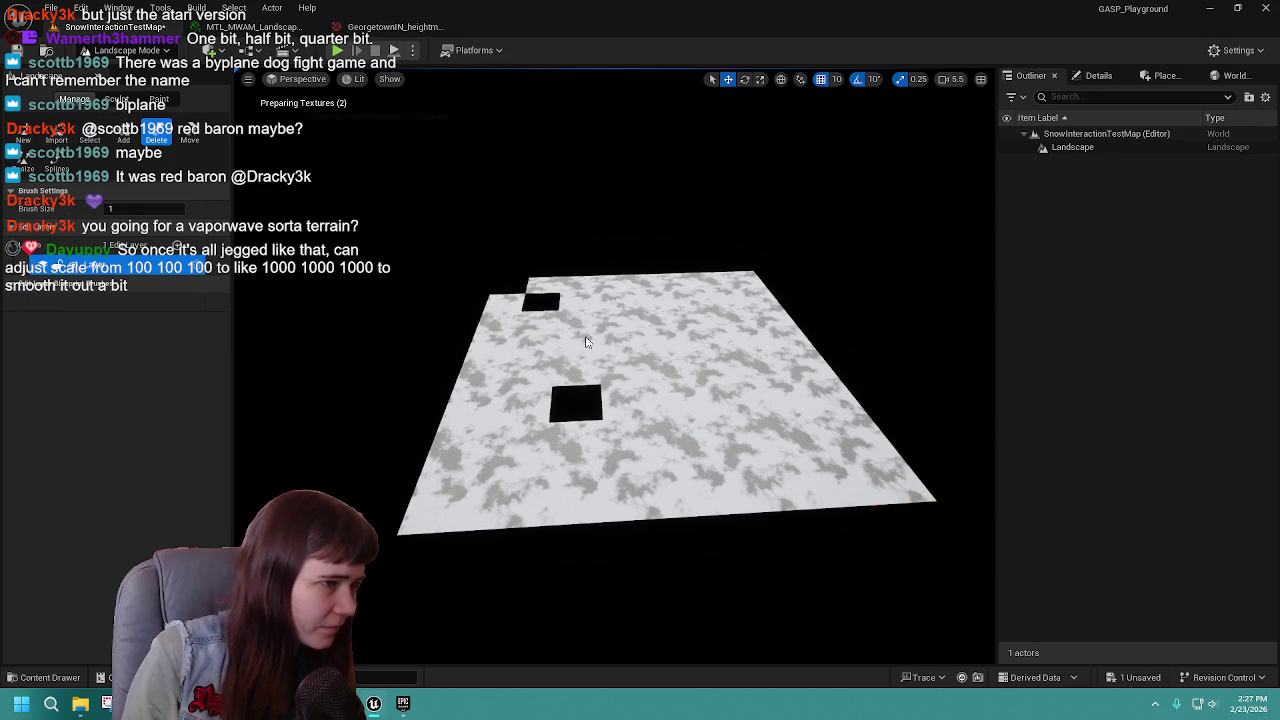
drag(587, 342, 916, 510)
drag(864, 429, 796, 322)
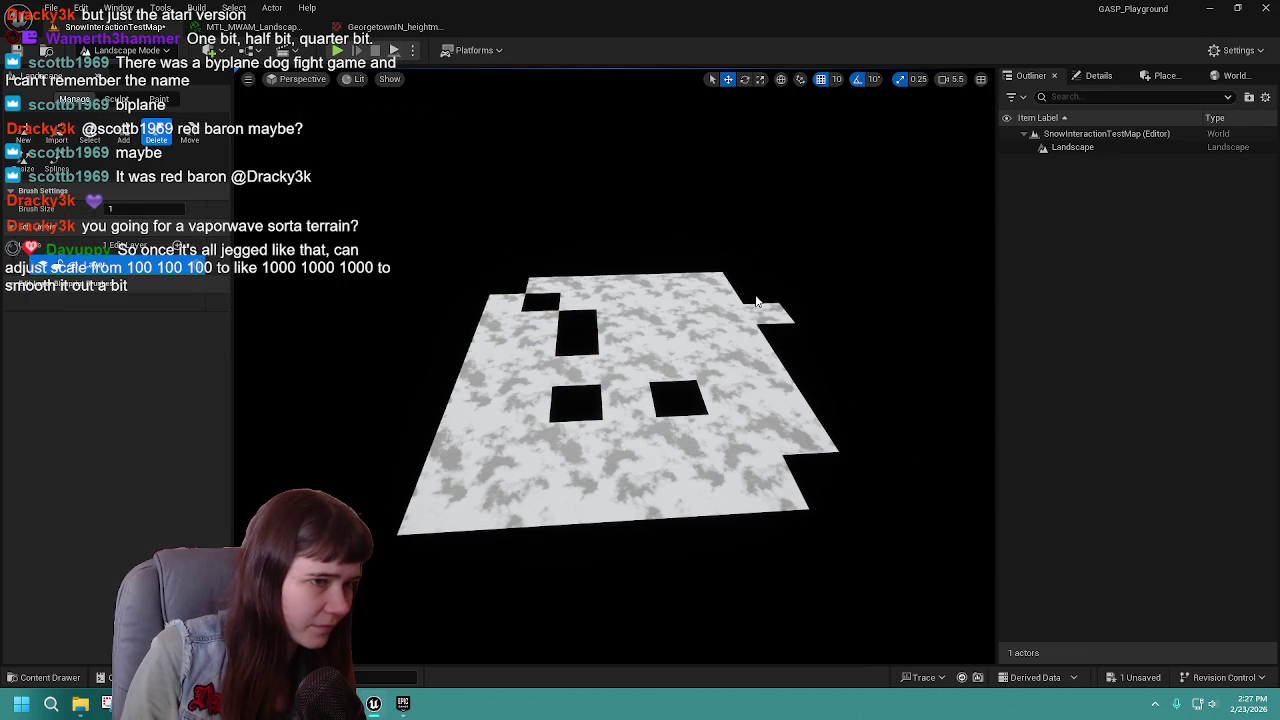
drag(709, 278, 557, 285)
mouse_move(508, 332)
mouse_down()
mouse_move(471, 471)
mouse_move(680, 495)
mouse_move(771, 423)
mouse_move(700, 310)
mouse_up()
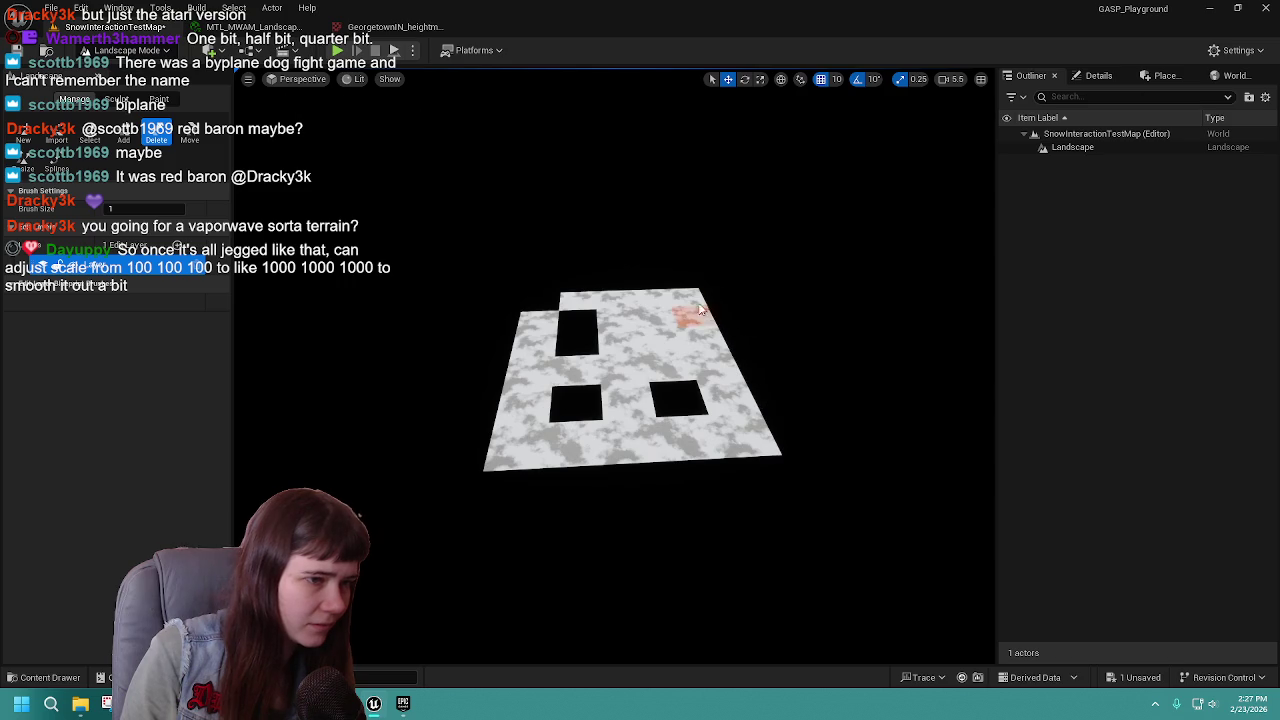
mouse_move(547, 323)
mouse_down()
mouse_move(571, 449)
mouse_move(734, 416)
mouse_move(628, 345)
mouse_up()
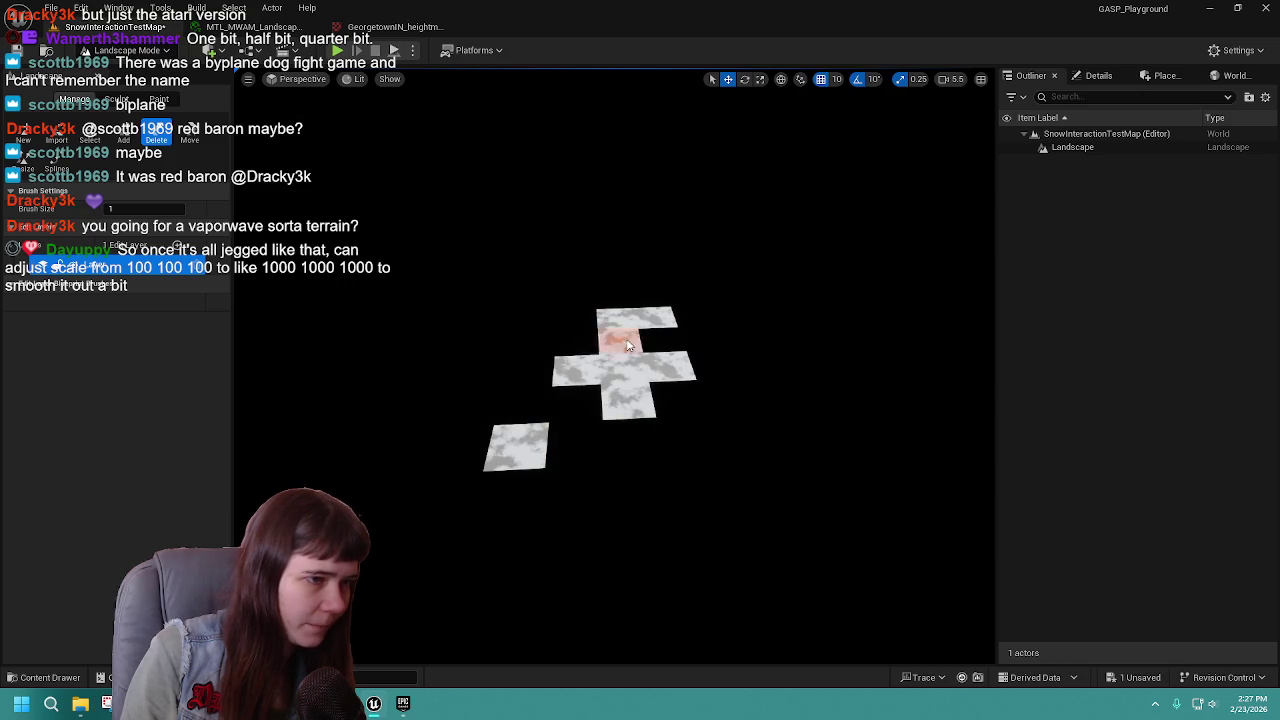
drag(643, 390, 659, 379)
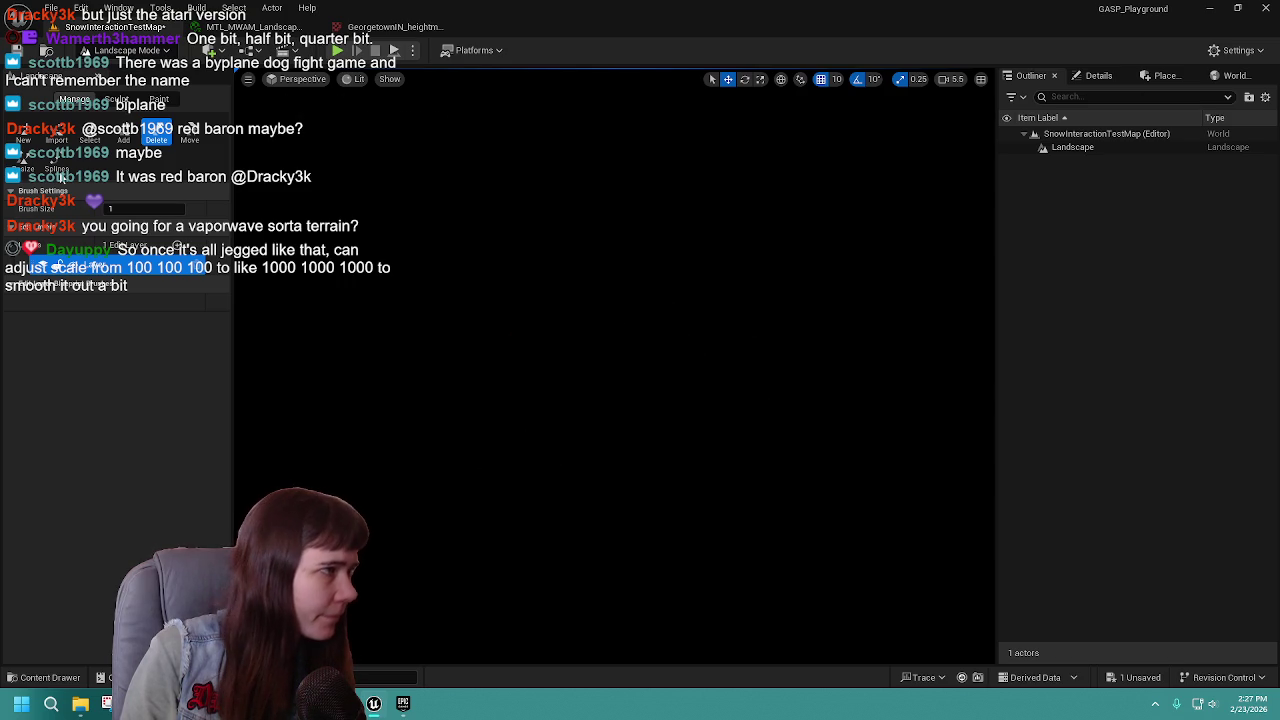
click(22, 134)
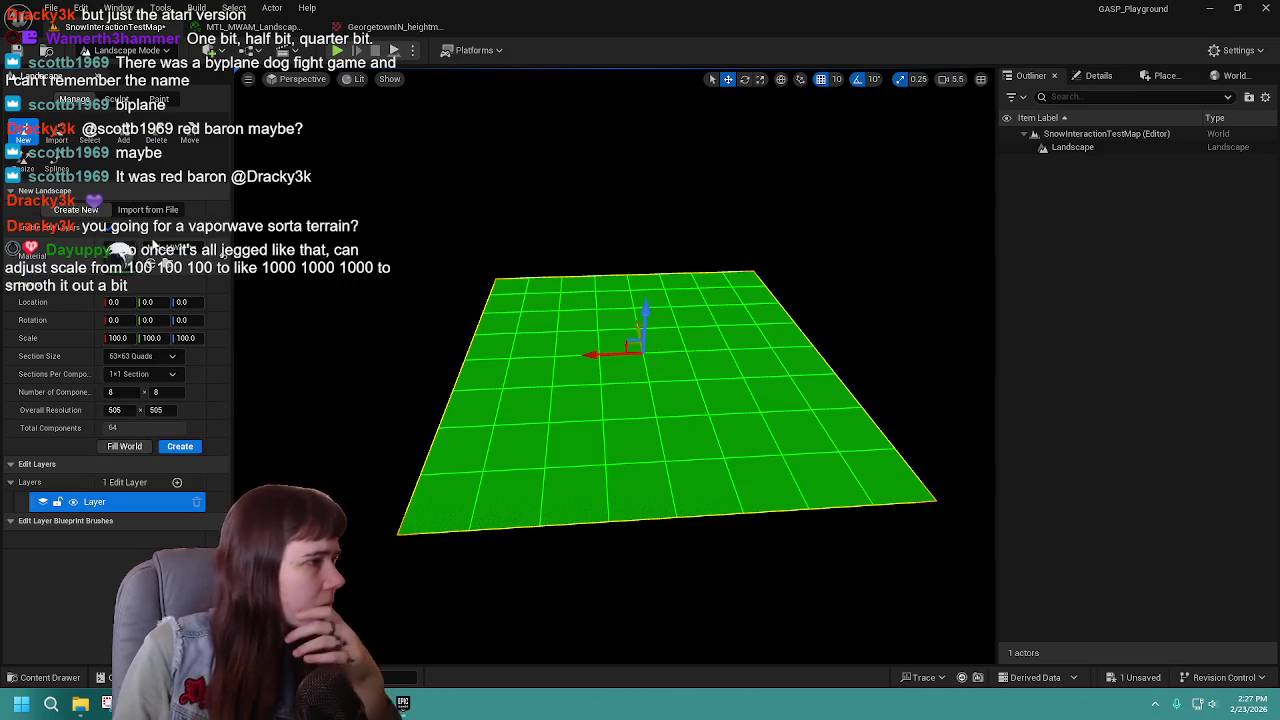
Switch to Import from File and fit the import settings to the heightmap.
click(150, 212)
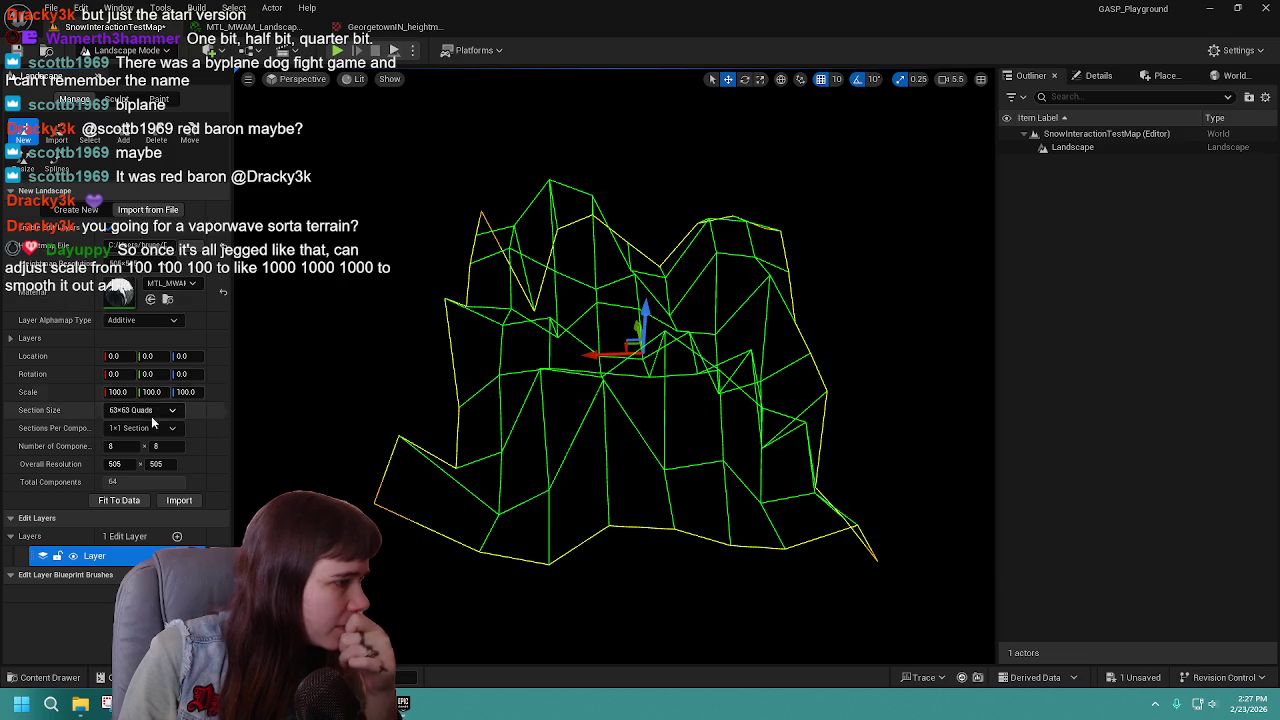
click(118, 500)
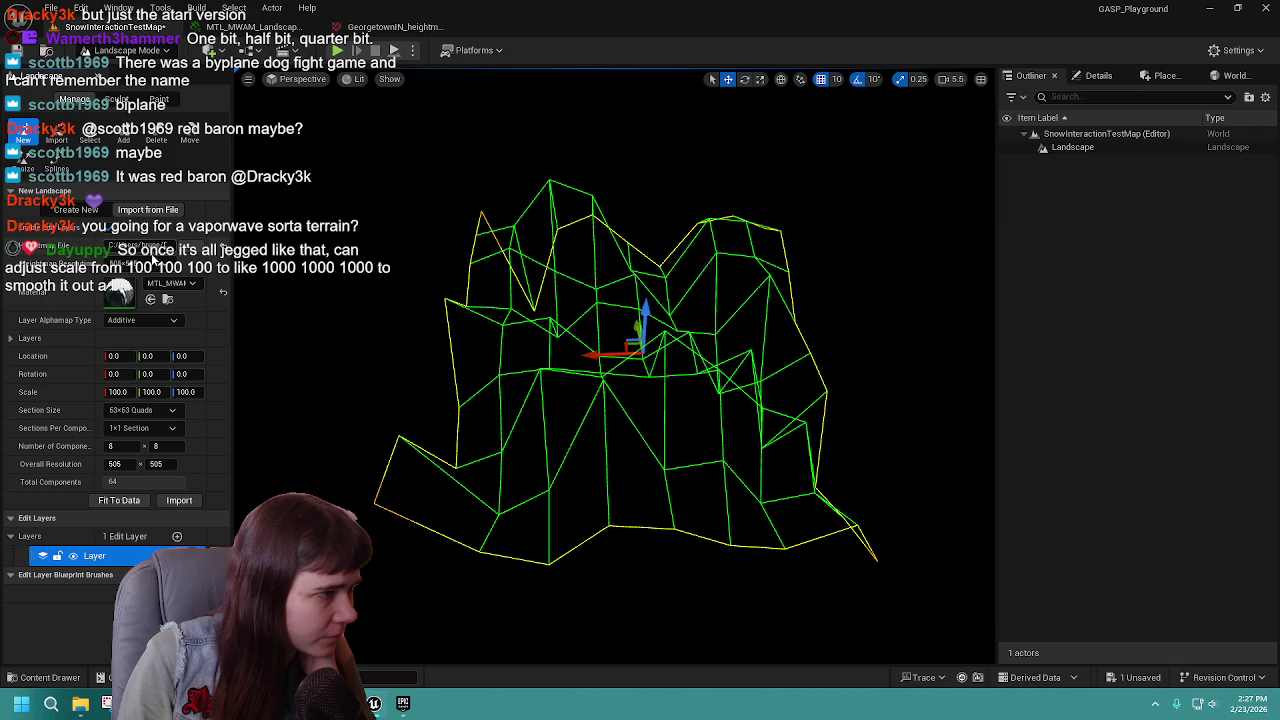
drag(119, 393, 110, 393)
drag(612, 375, 612, 375)
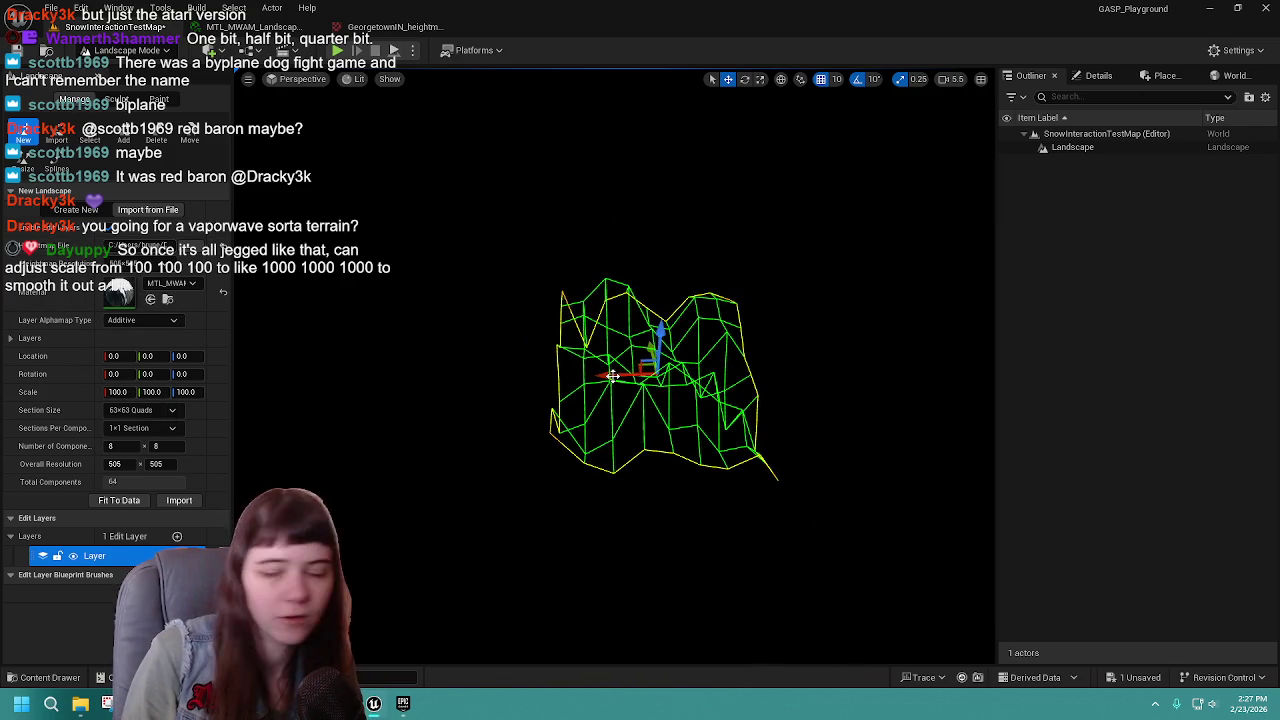
Import the heightmap with 2×2 sections per component and 127×127-quad sections, then undo it.
click(158, 430)
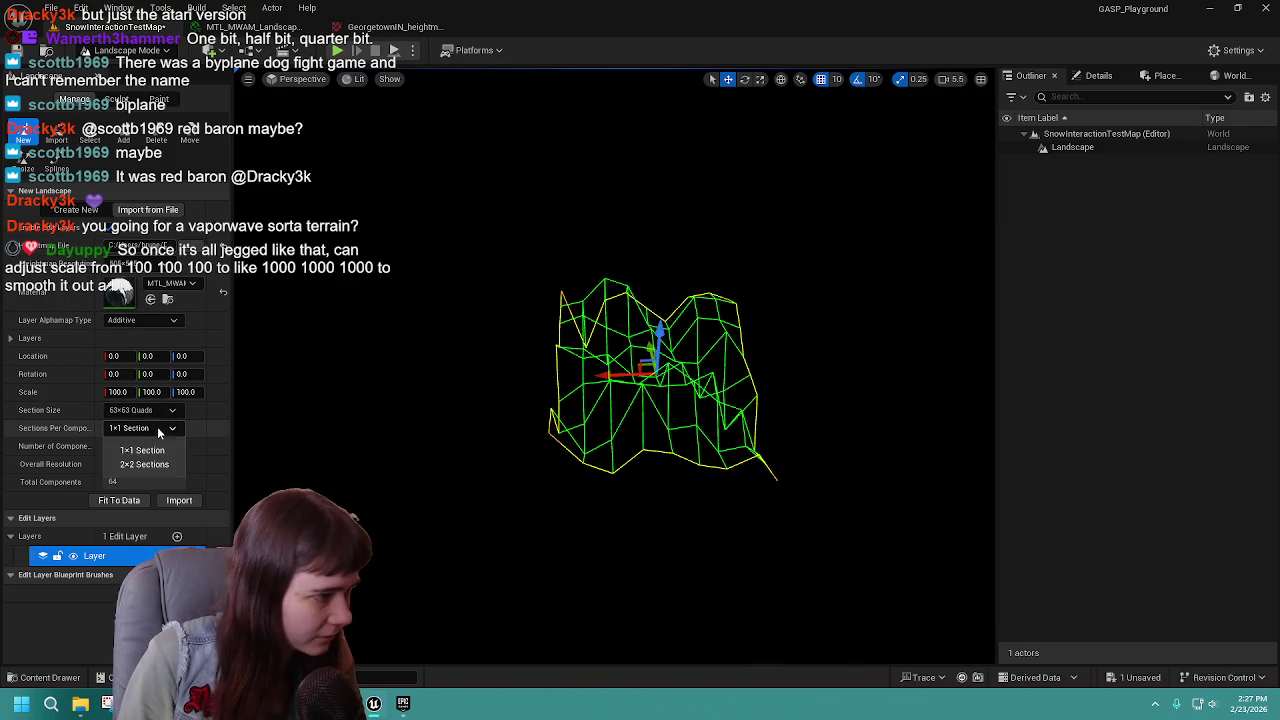
click(144, 464)
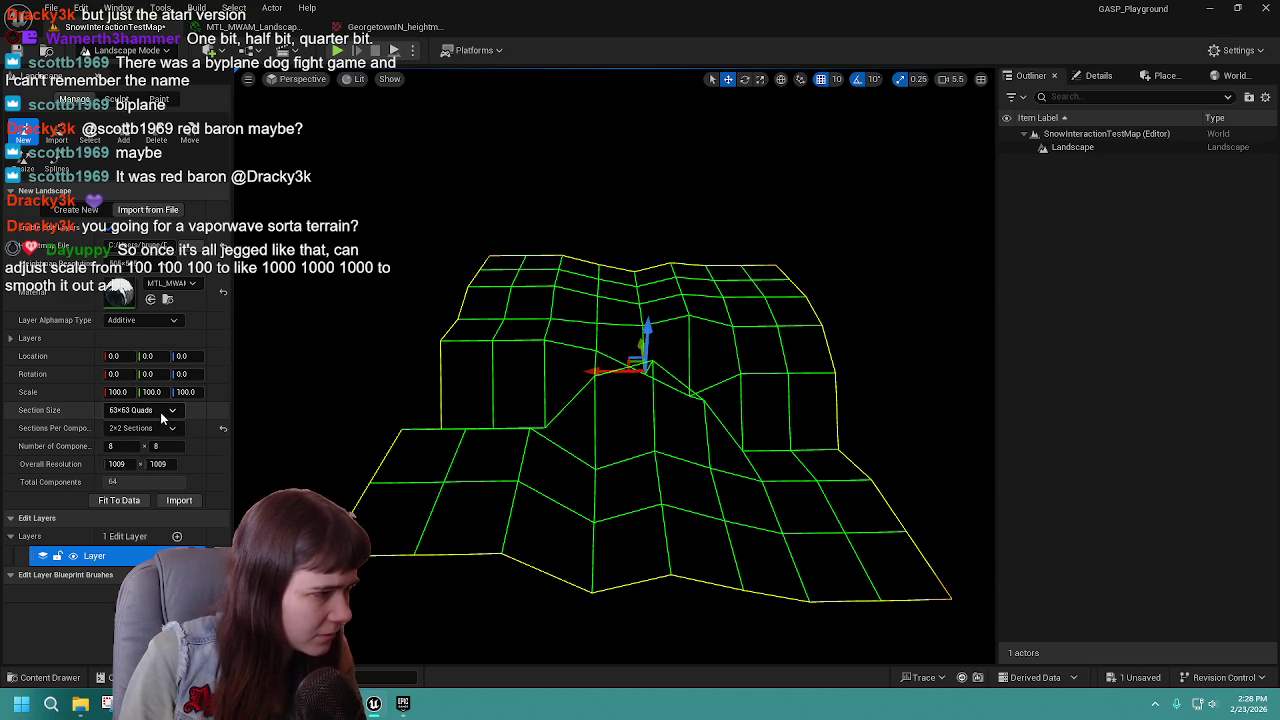
click(150, 410)
click(168, 488)
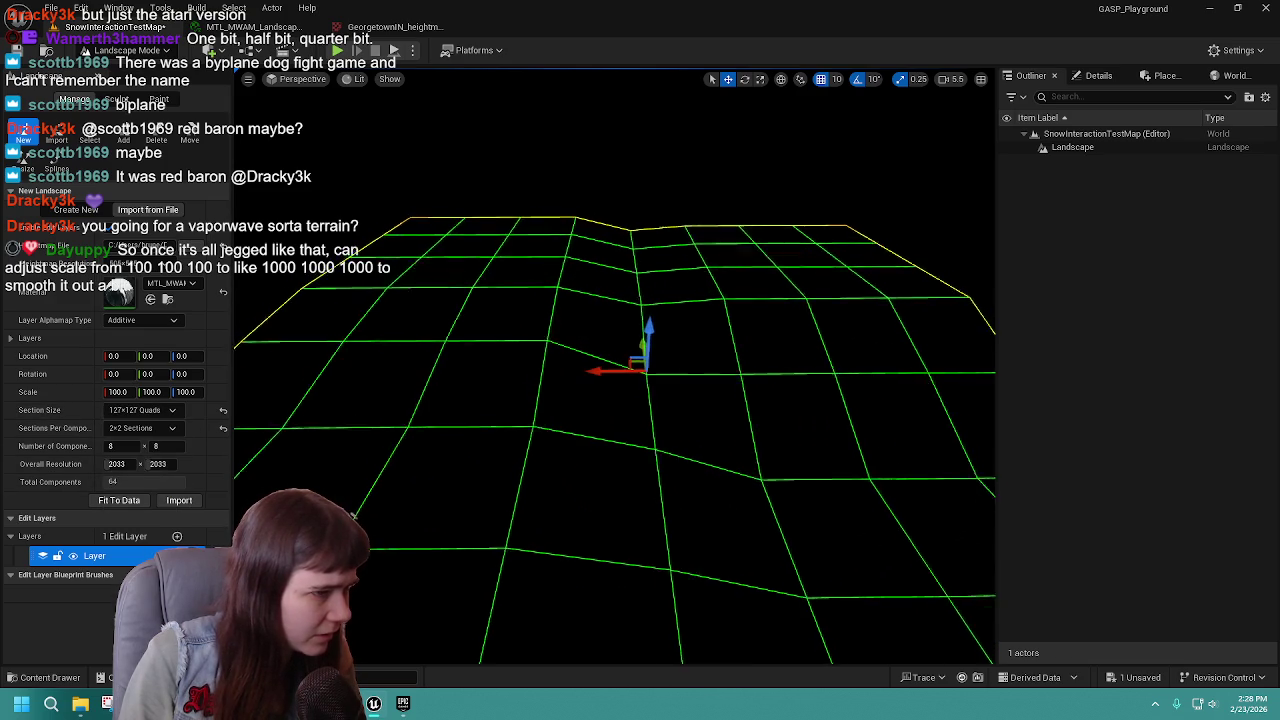
click(179, 500)
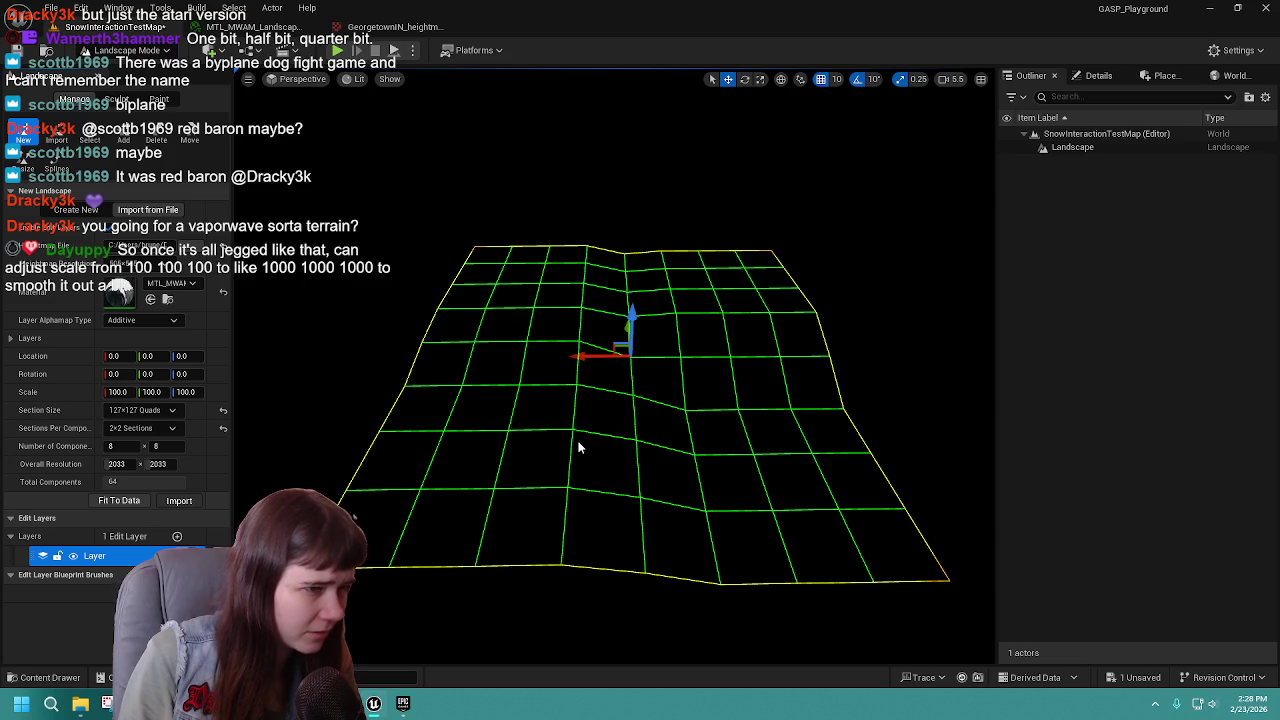
key(ctrl+z)
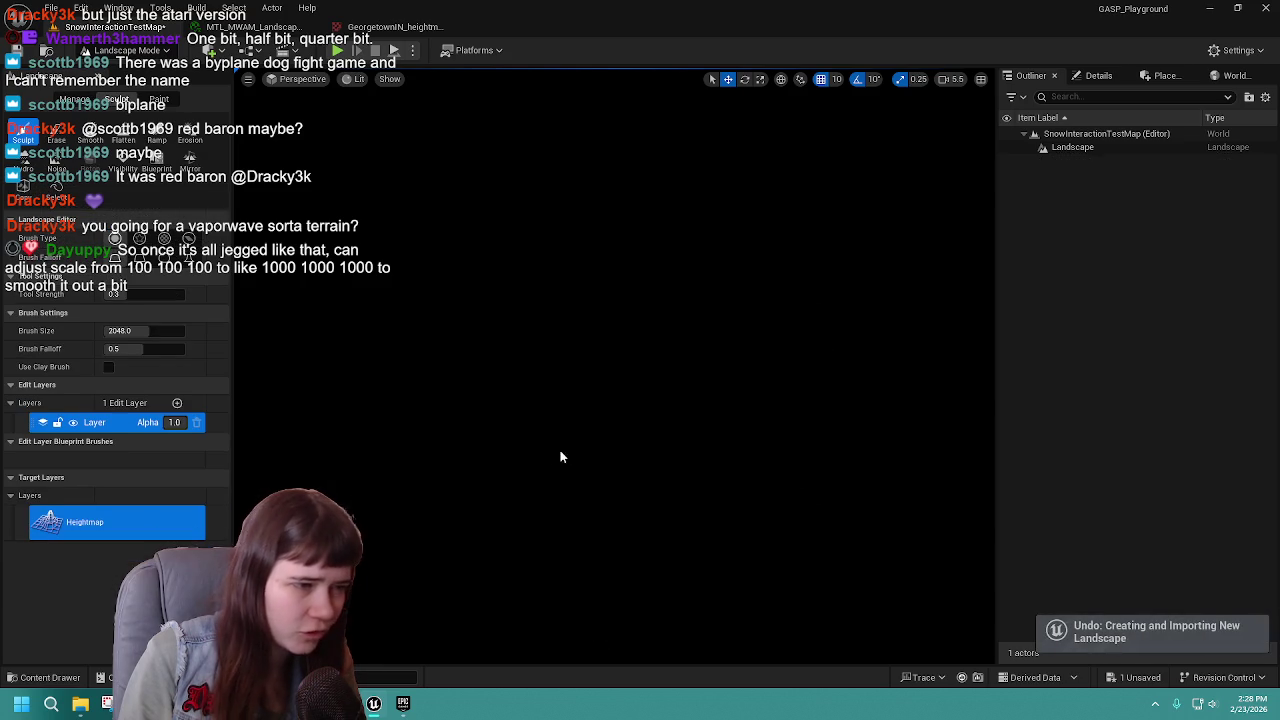
Reopen Manage > New and set 2×2 sections per component with 127×127-quad sections.
click(75, 101)
click(23, 135)
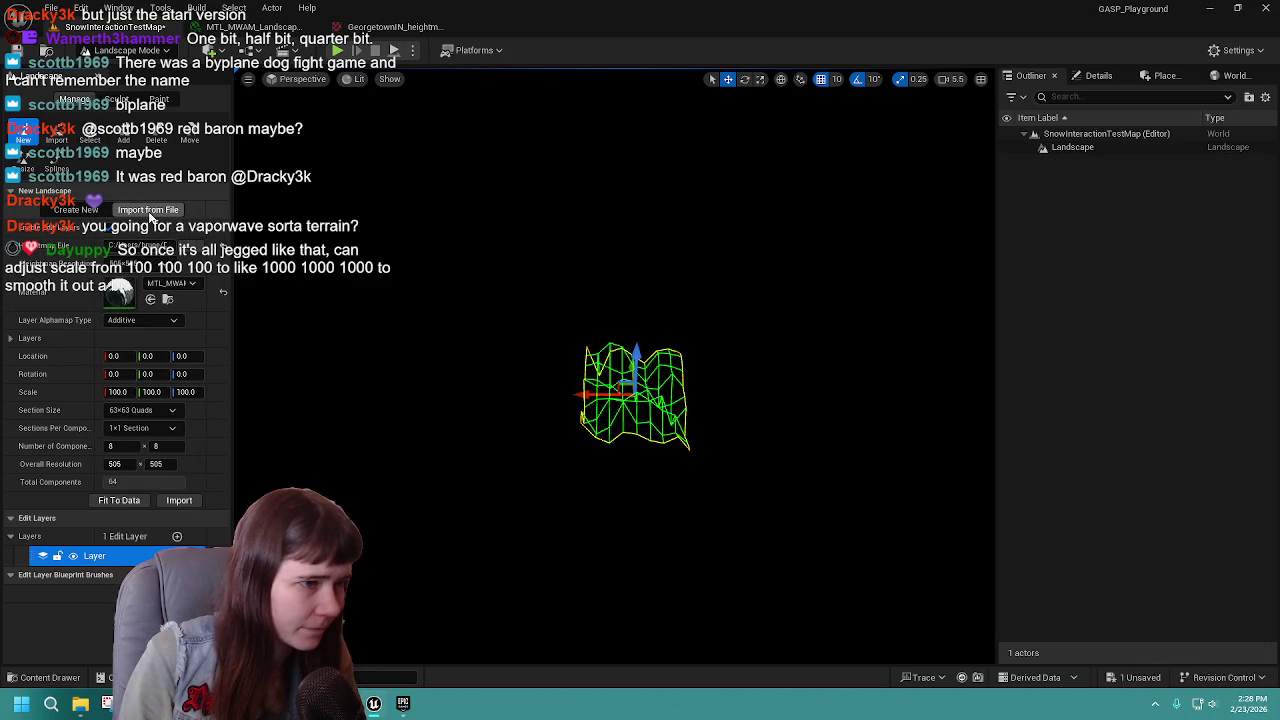
click(149, 429)
click(144, 464)
click(142, 410)
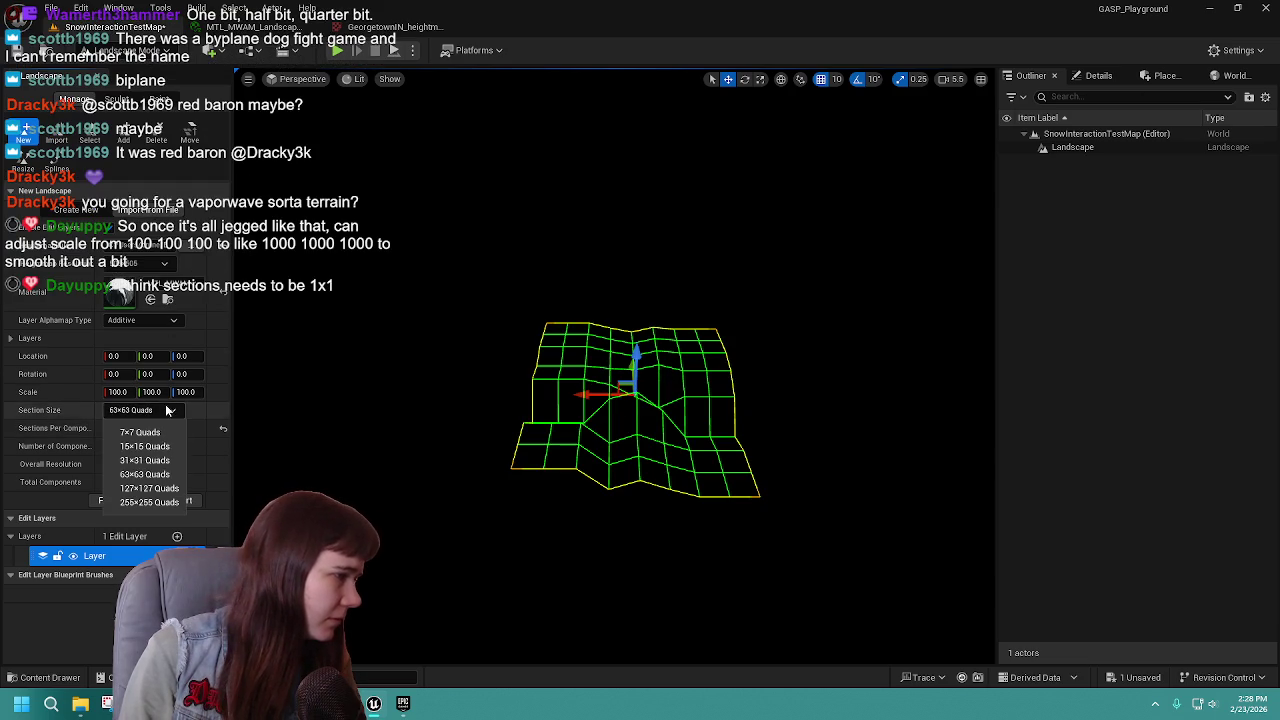
click(150, 474)
click(172, 492)
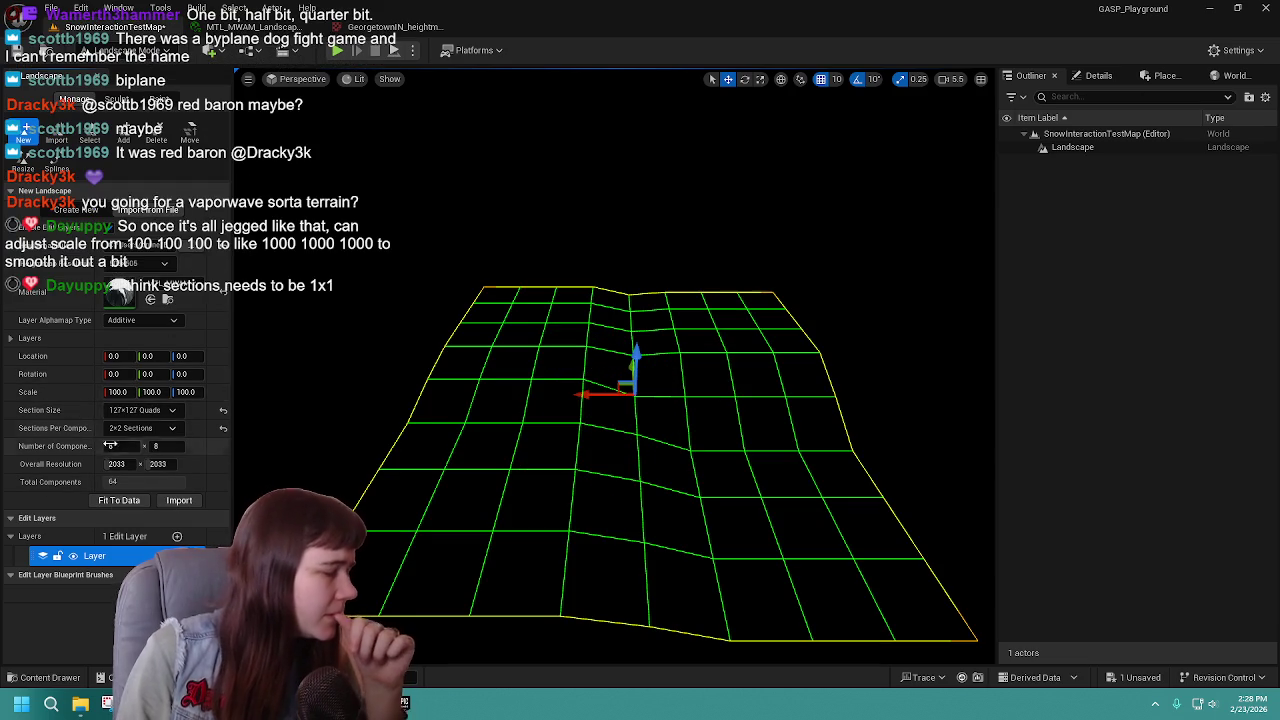
Set the landscape import scale to 1000 on X, Y and Z.
click(116, 392)
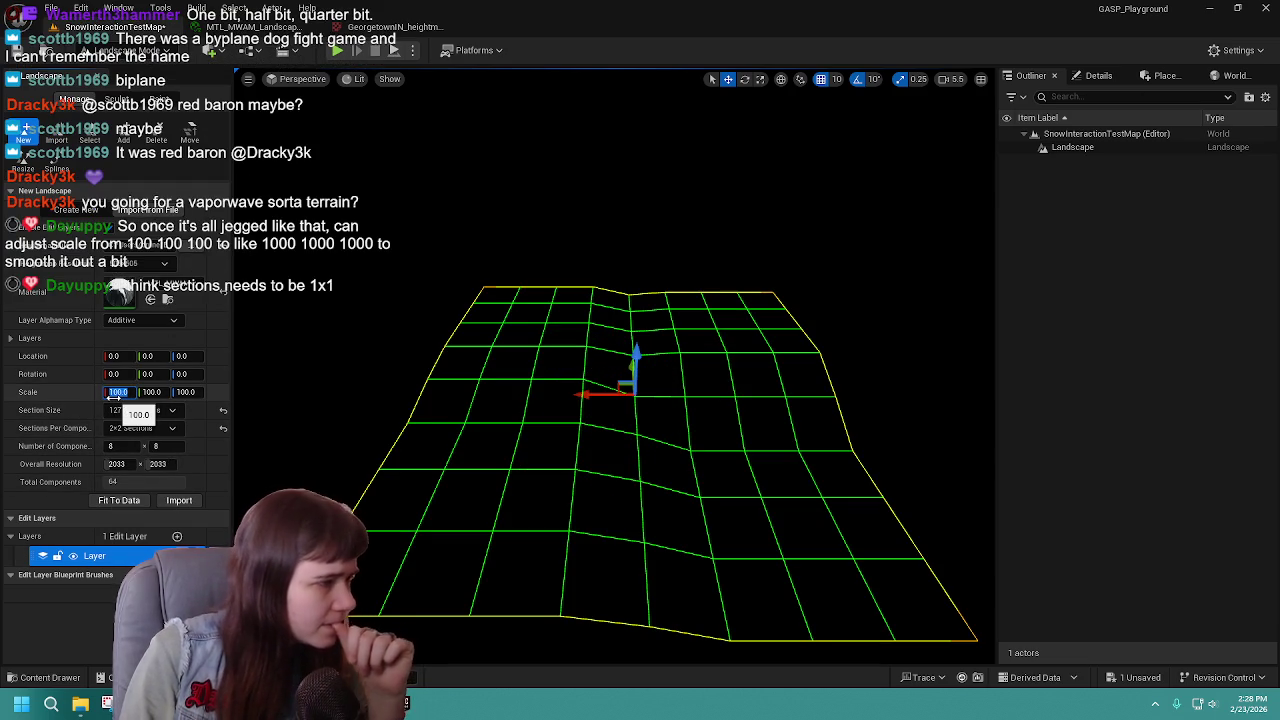
text(1000)
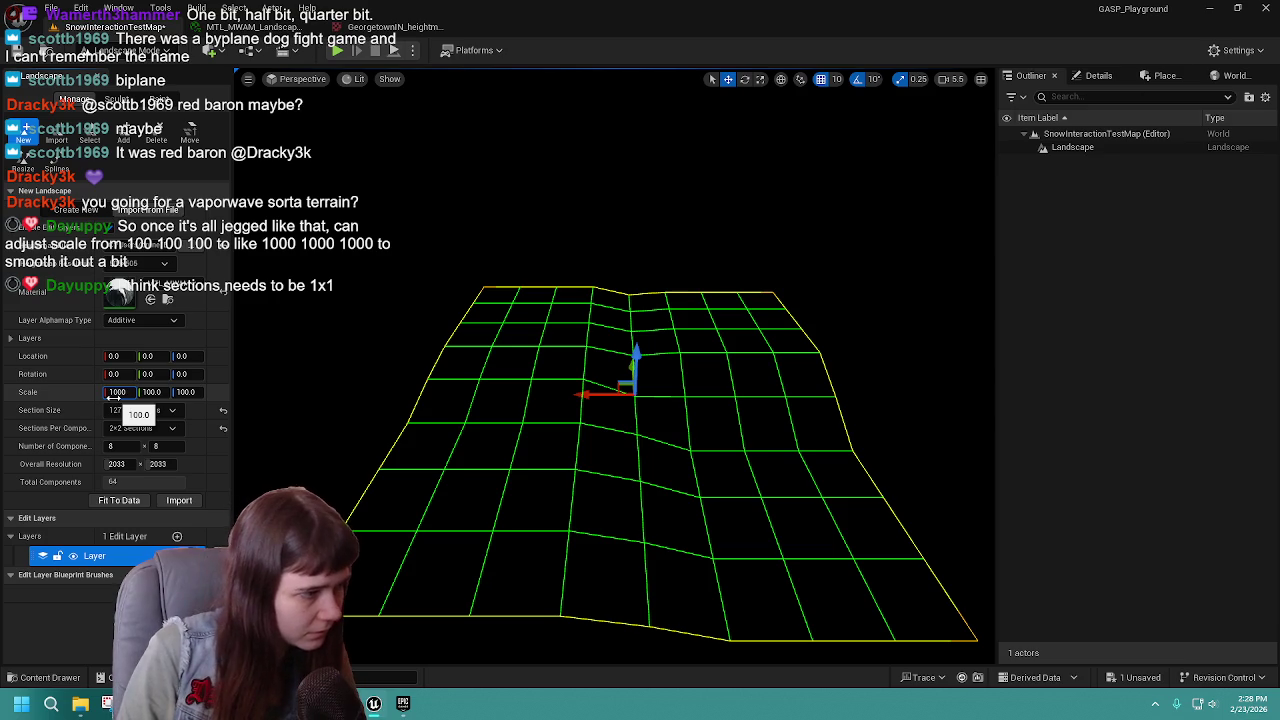
key(Tab)
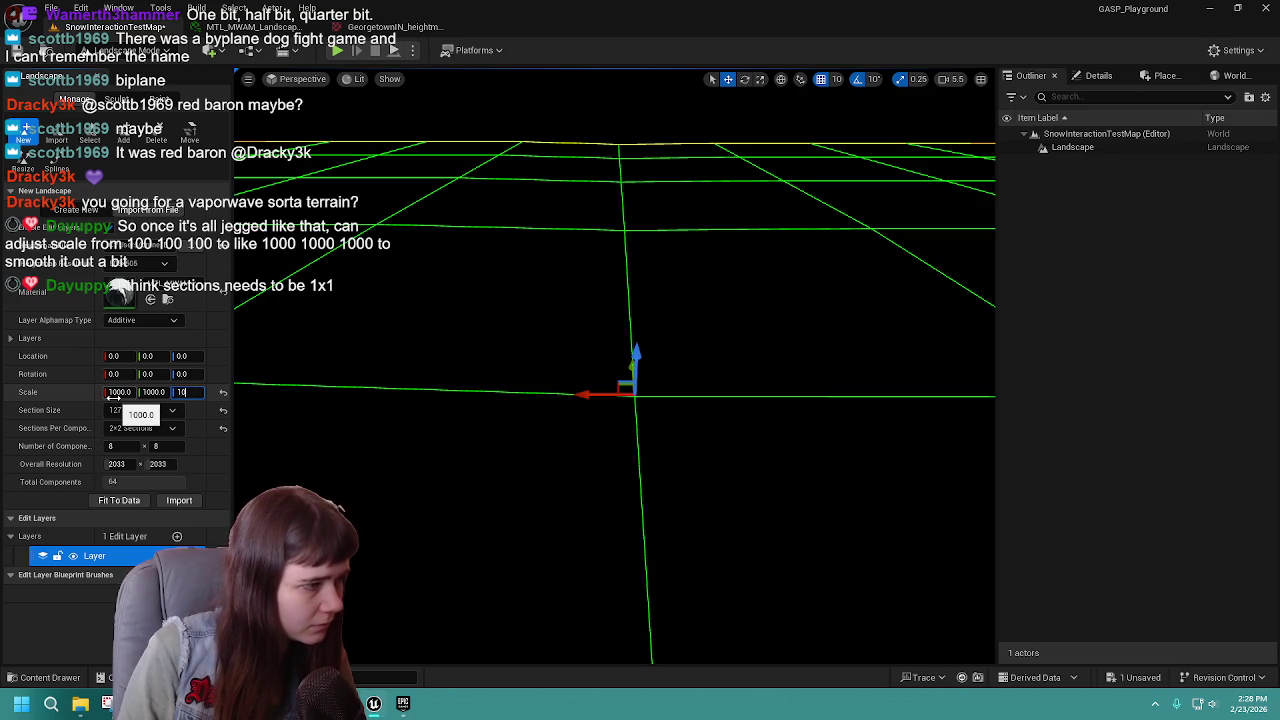
key(Return)
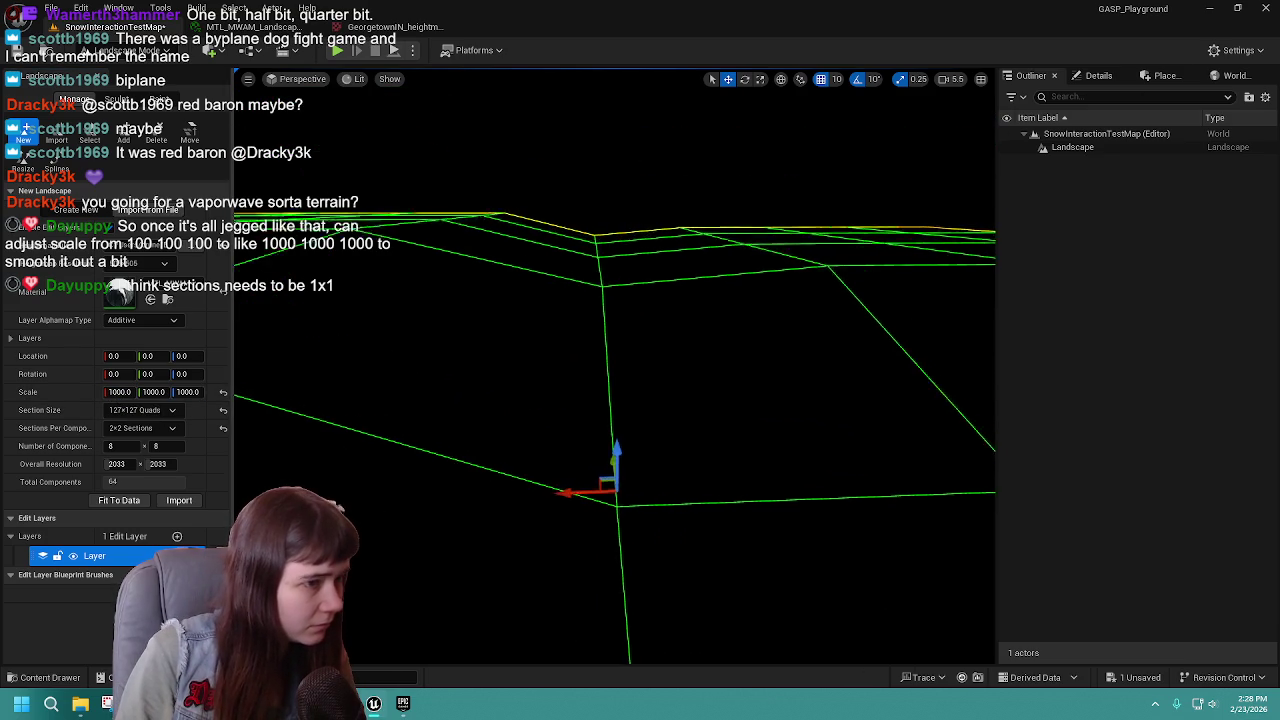
scroll(614, 400, down, 5)
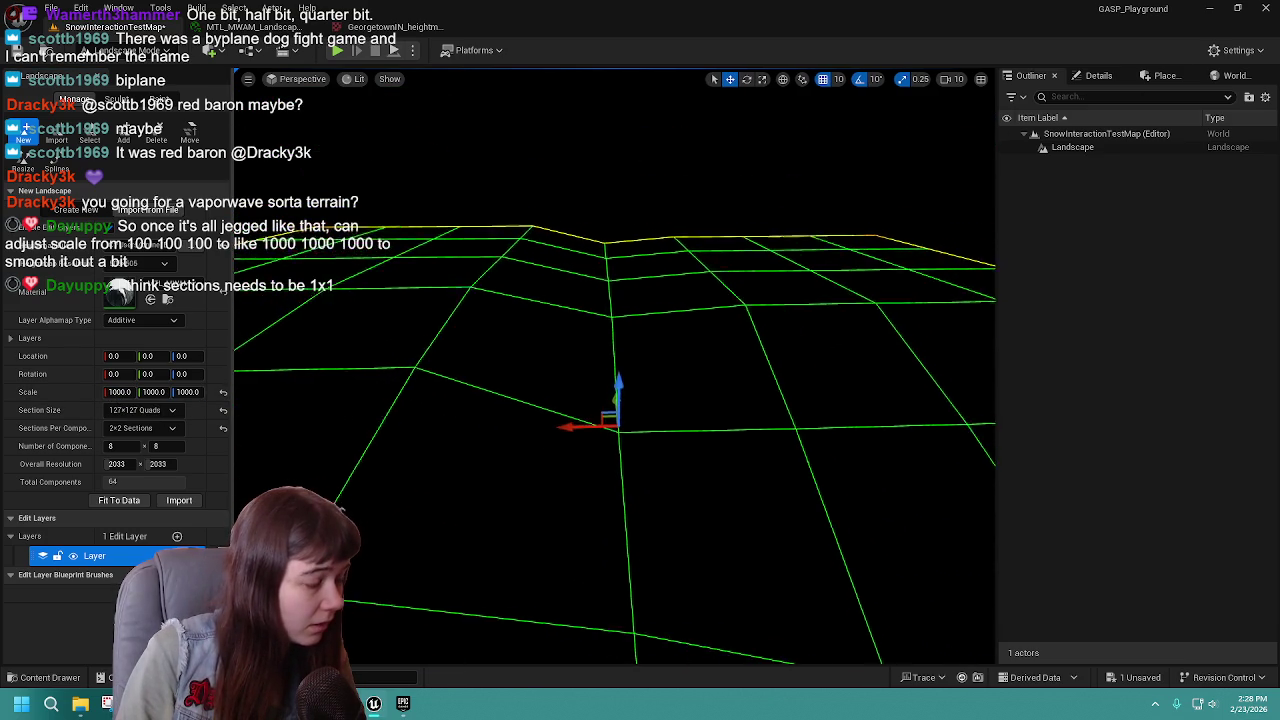
scroll(614, 380, down, 5)
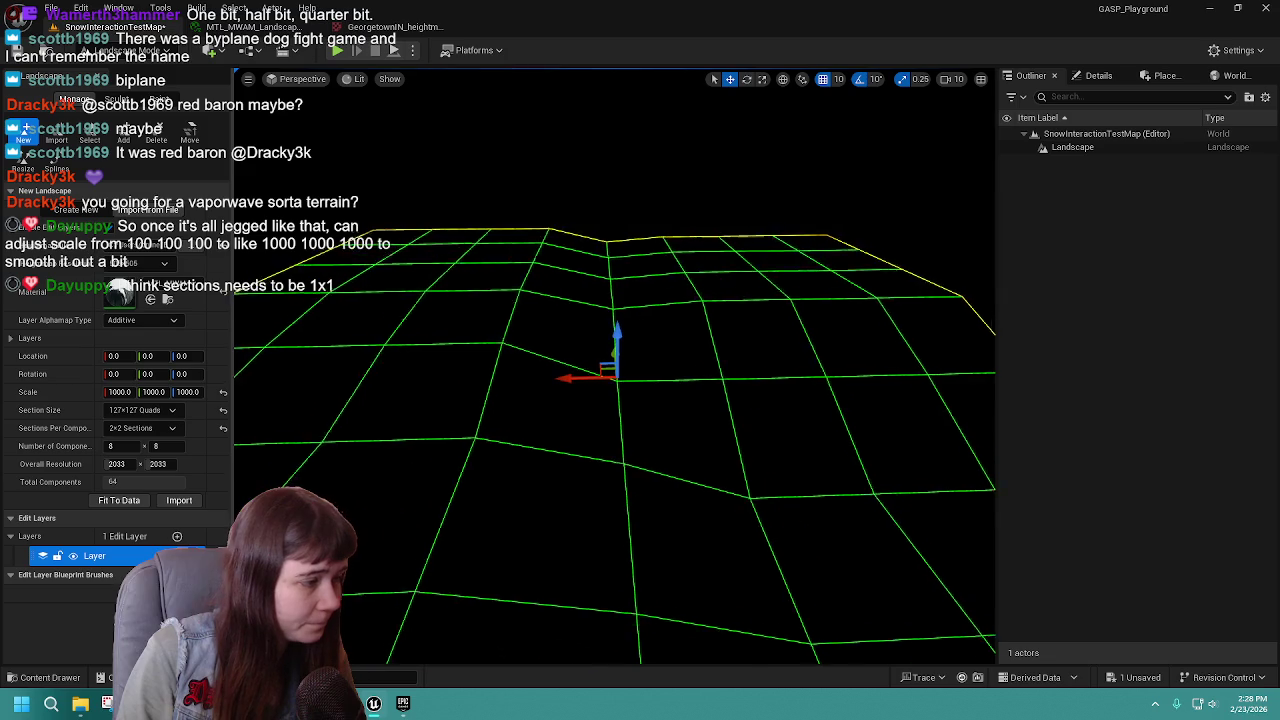
Reset the section settings to default, test-import the landscape, undo it, and return to Manage.
click(223, 429)
click(223, 410)
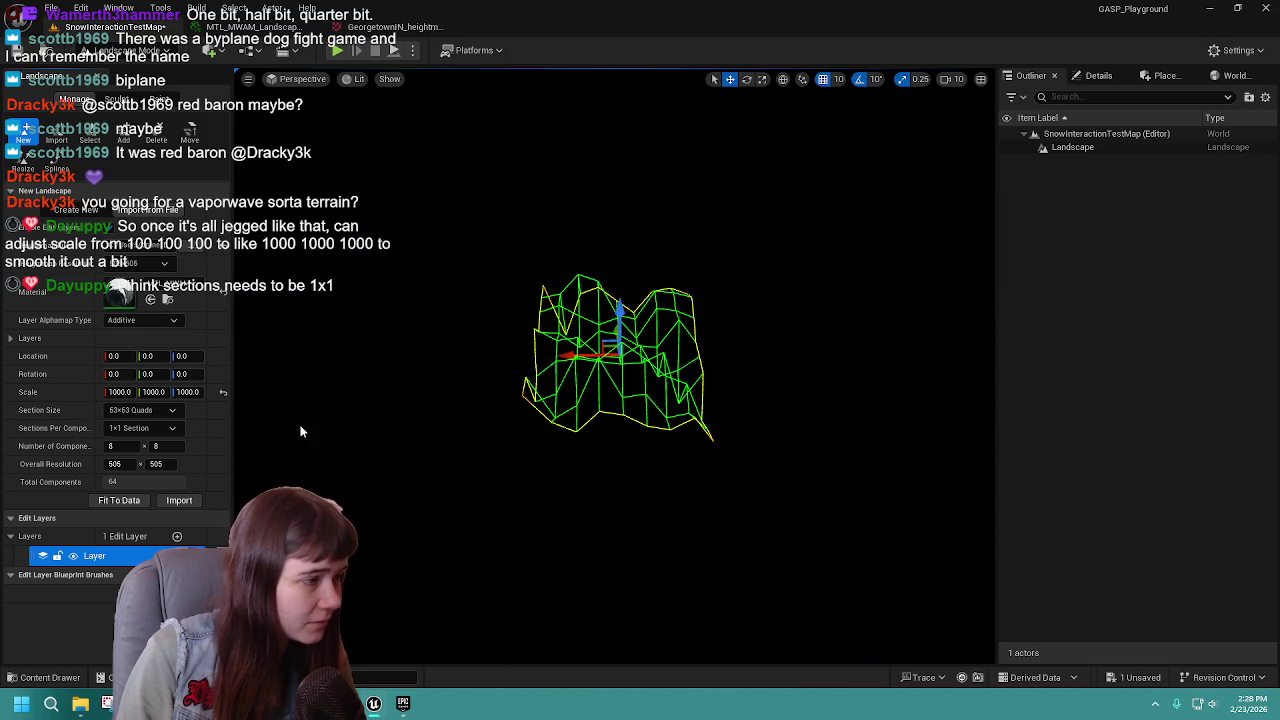
key(ctrl+z)
key(ctrl+z)
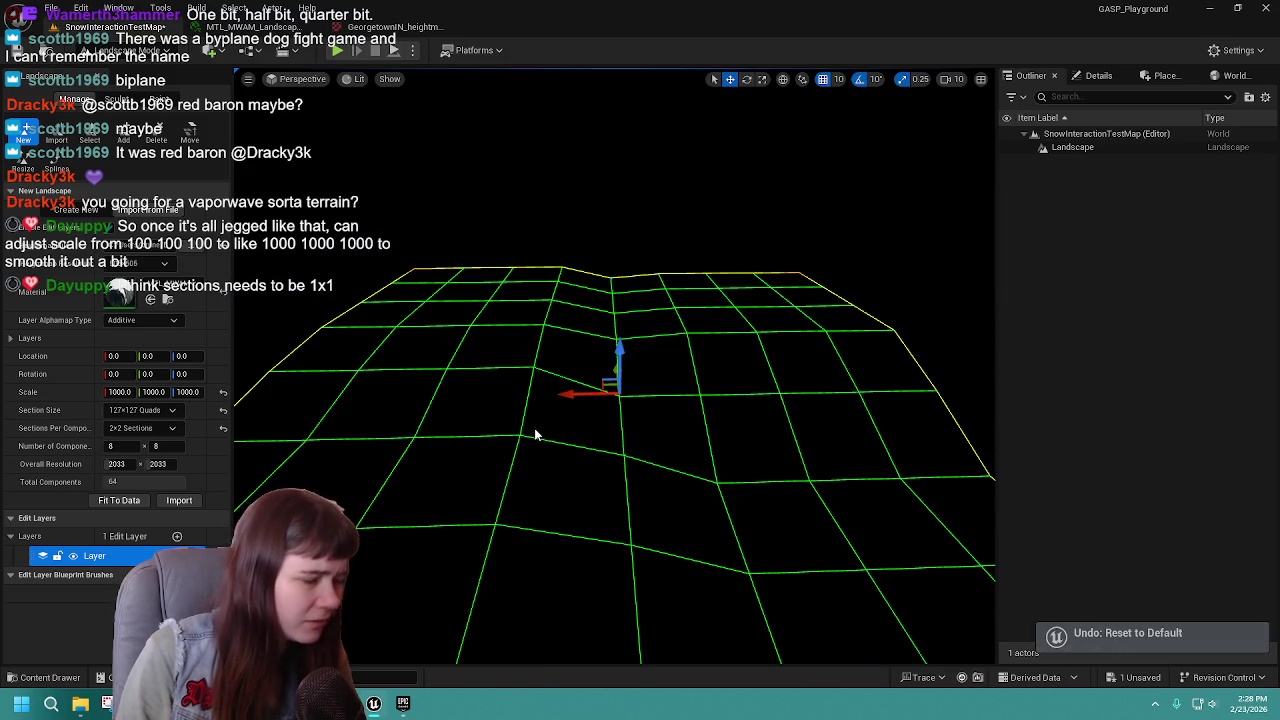
click(179, 502)
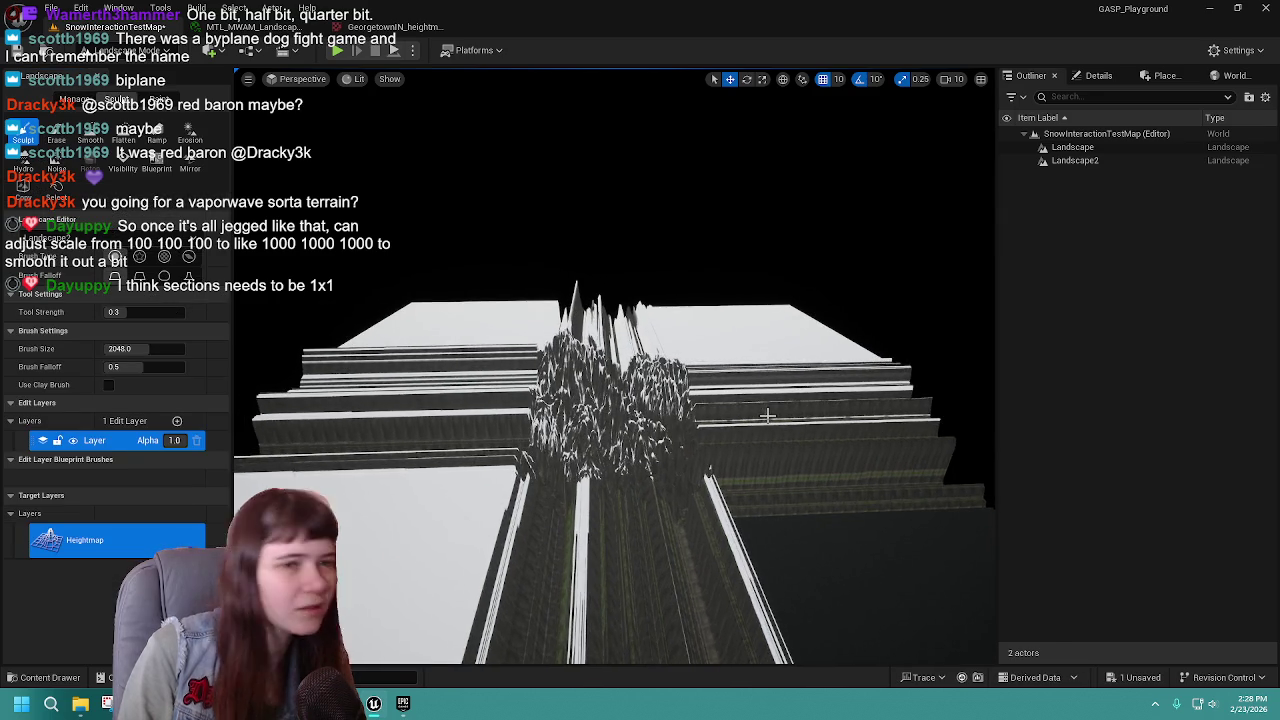
key(ctrl+z)
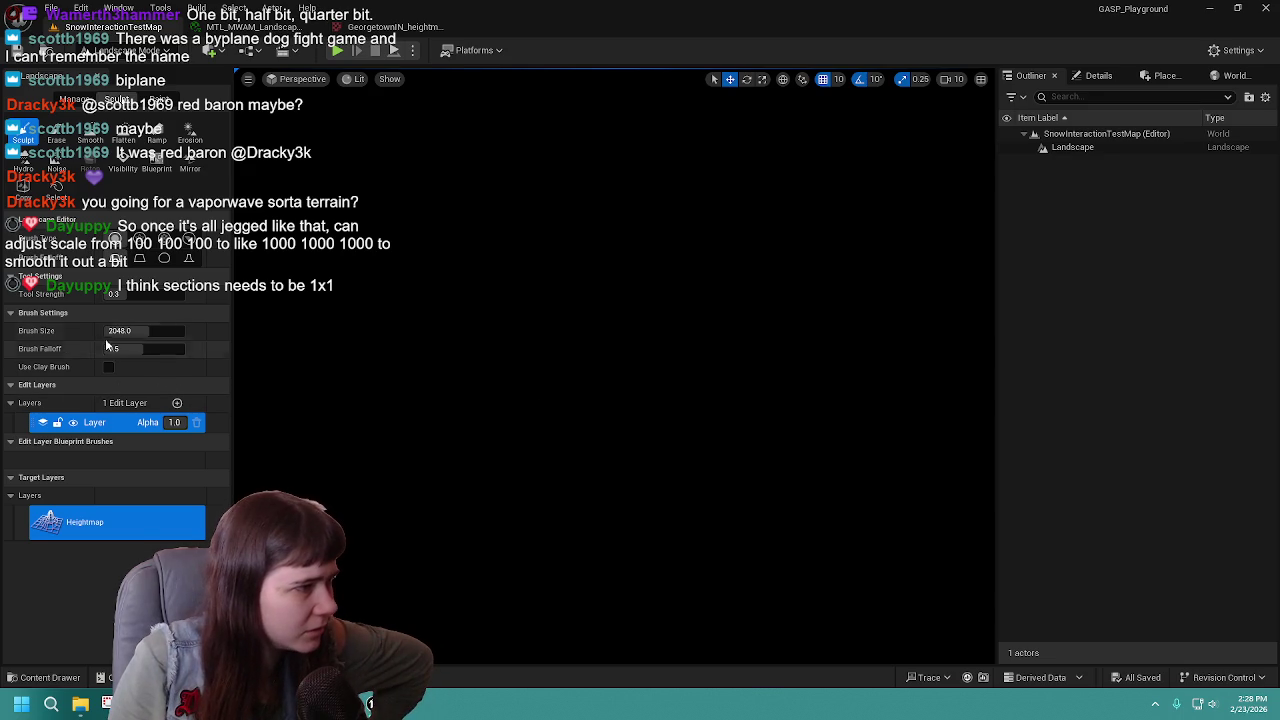
click(75, 99)
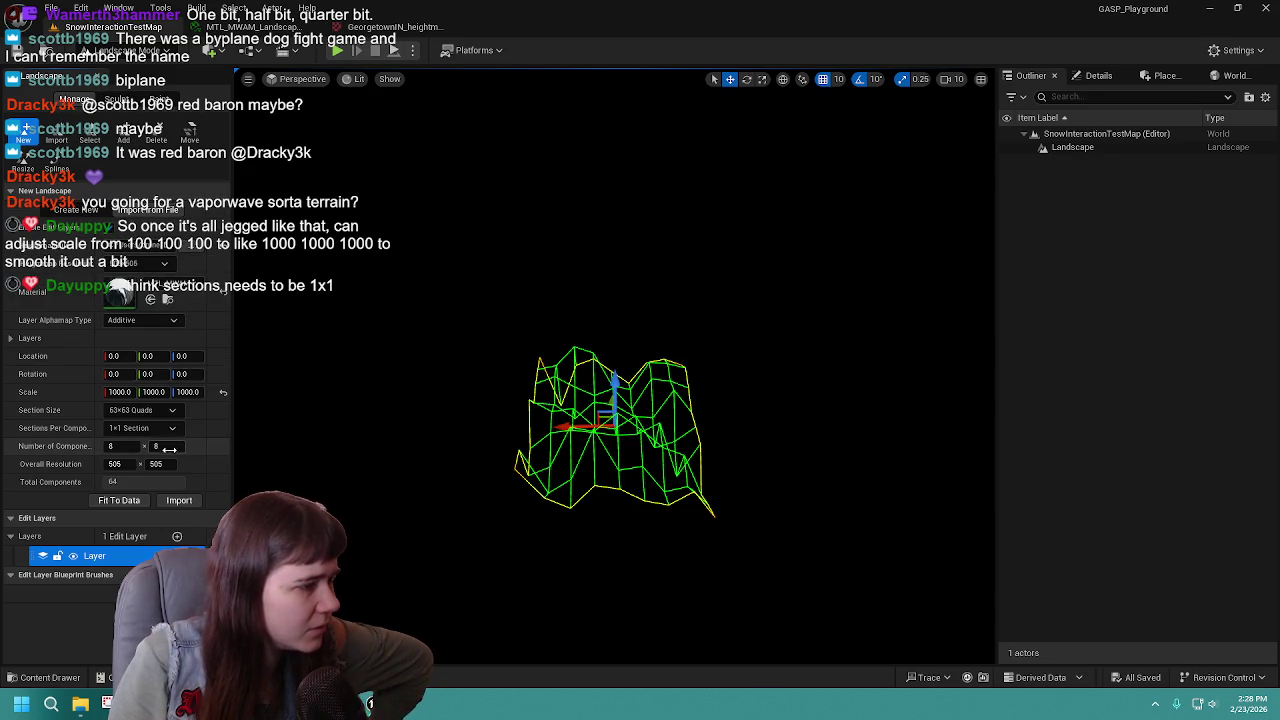
Set the section size to 127×127 quads with one section per component.
click(145, 410)
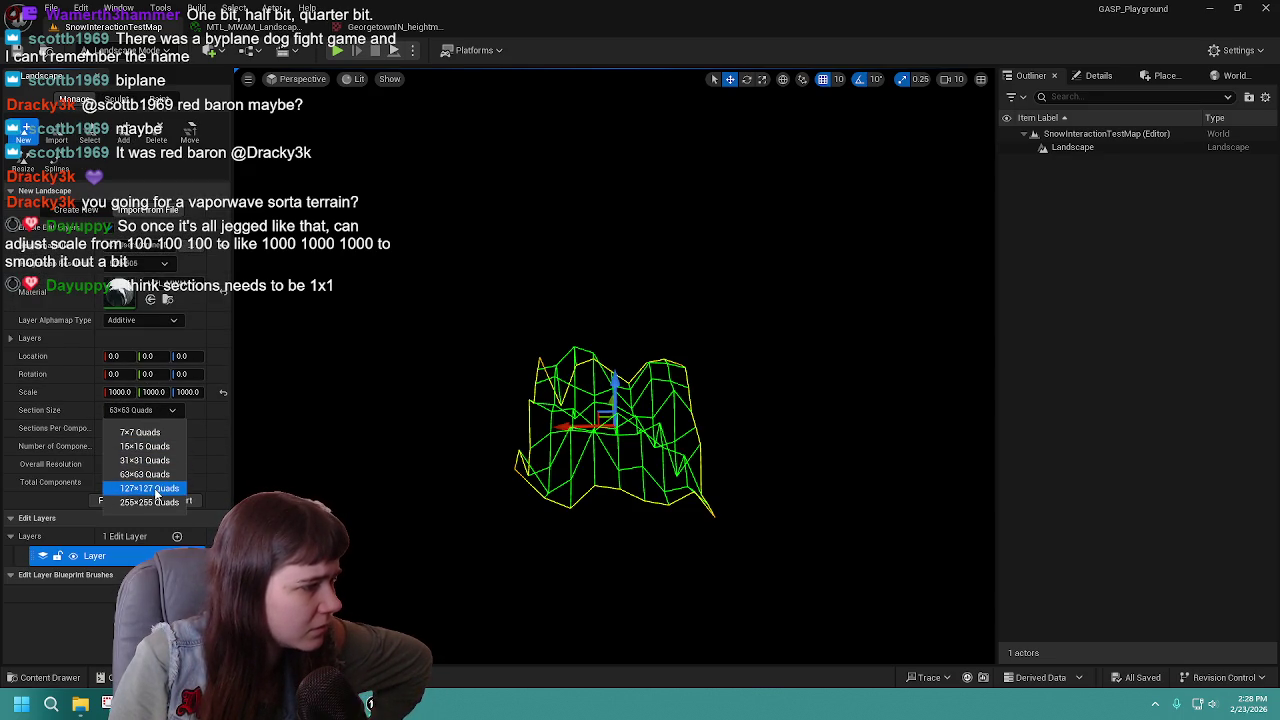
click(154, 488)
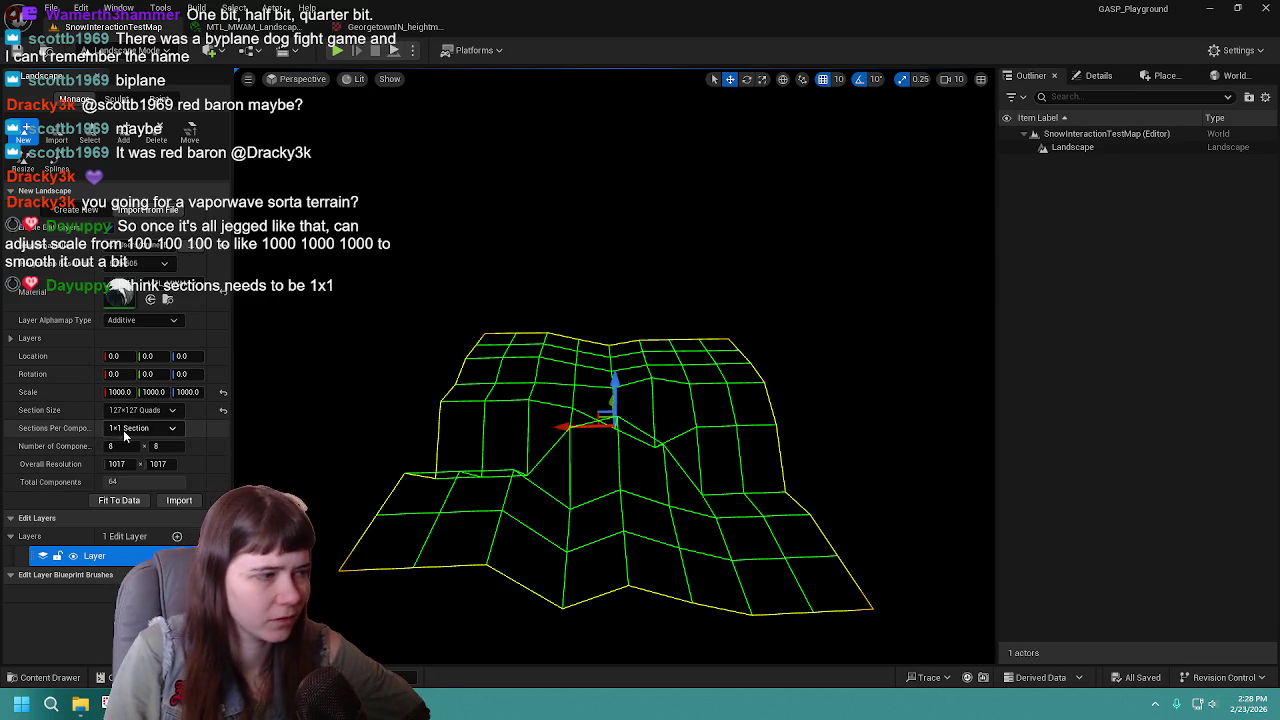
click(151, 428)
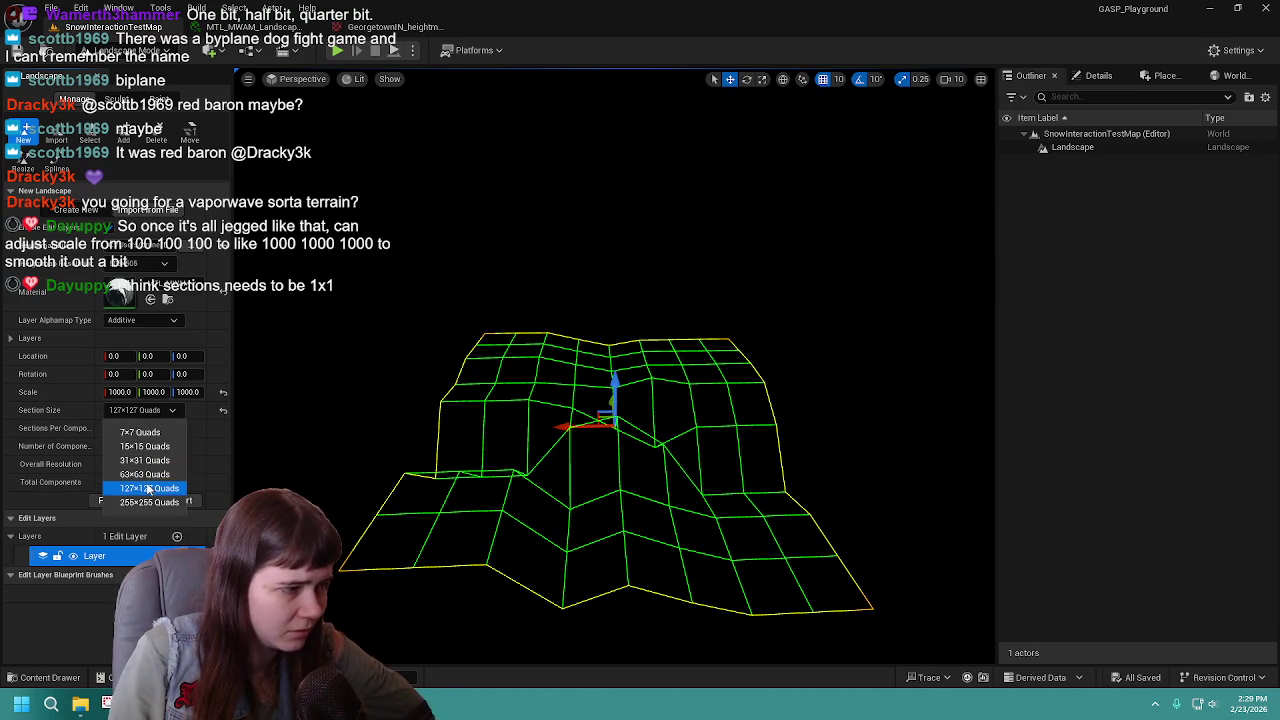
click(194, 478)
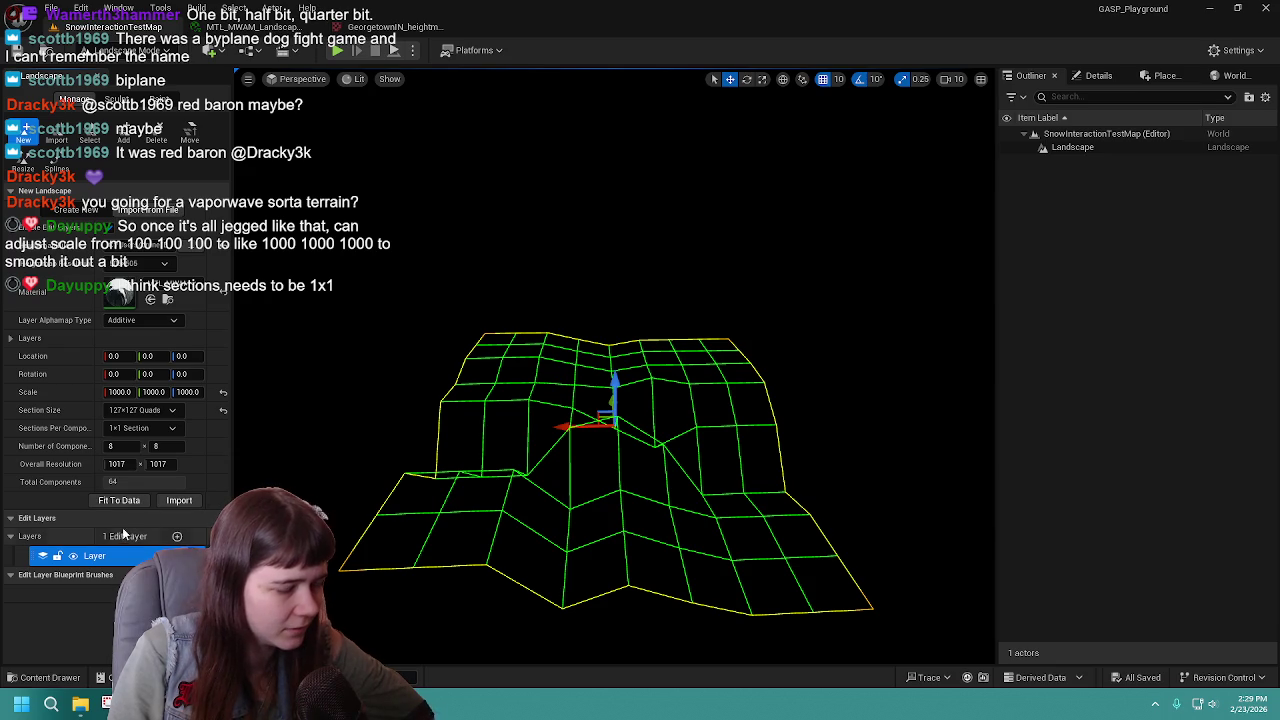
Import the heightmap as Landscape2, frame it, undo the import, and return to Manage.
click(175, 499)
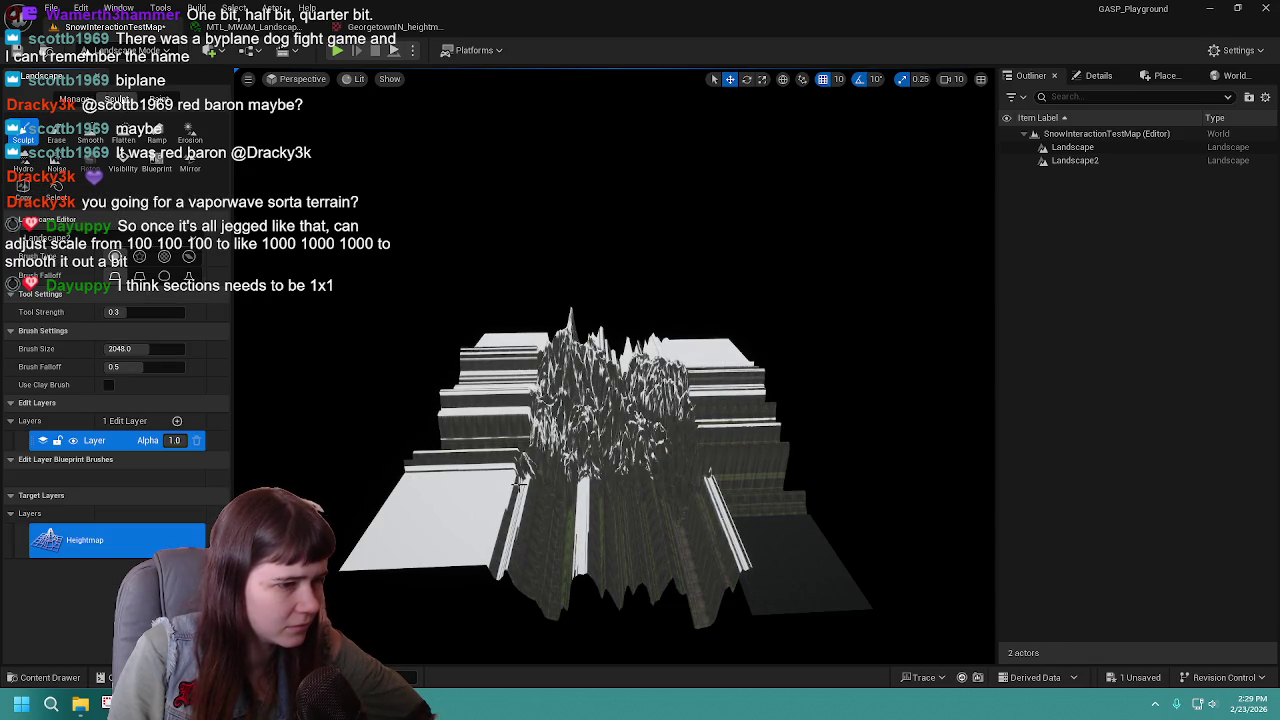
key(a)
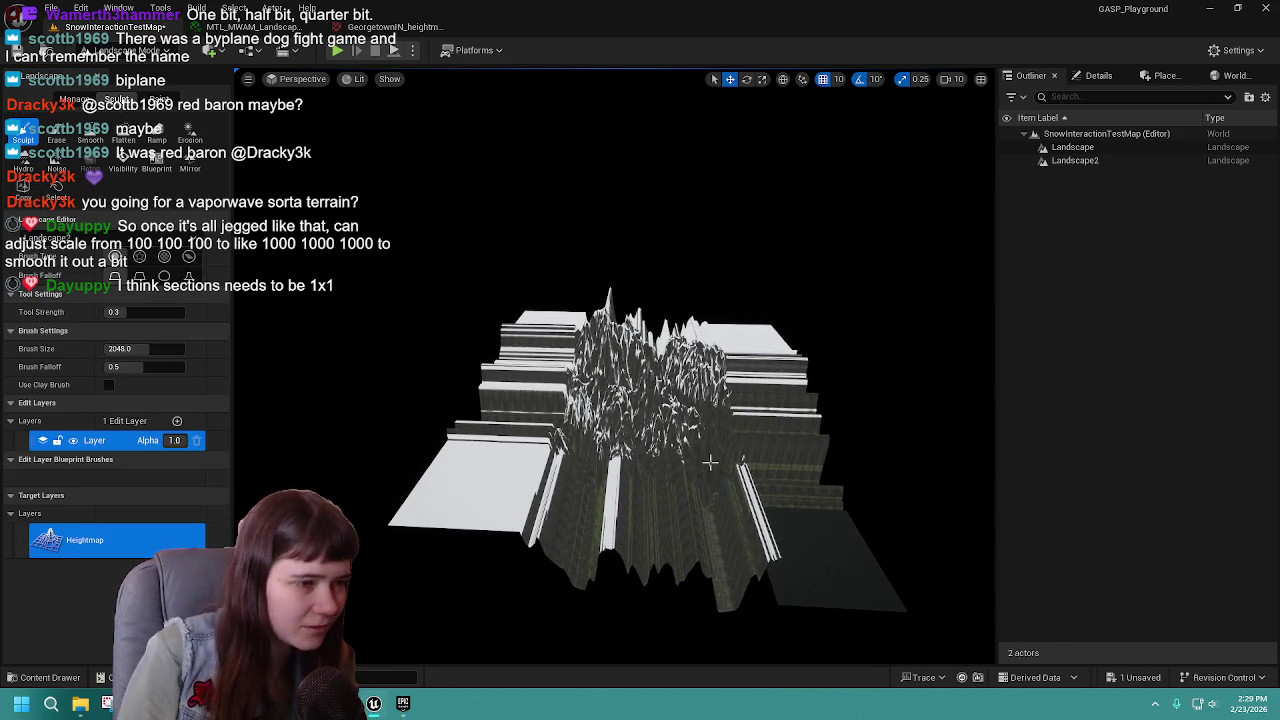
key(ctrl+z)
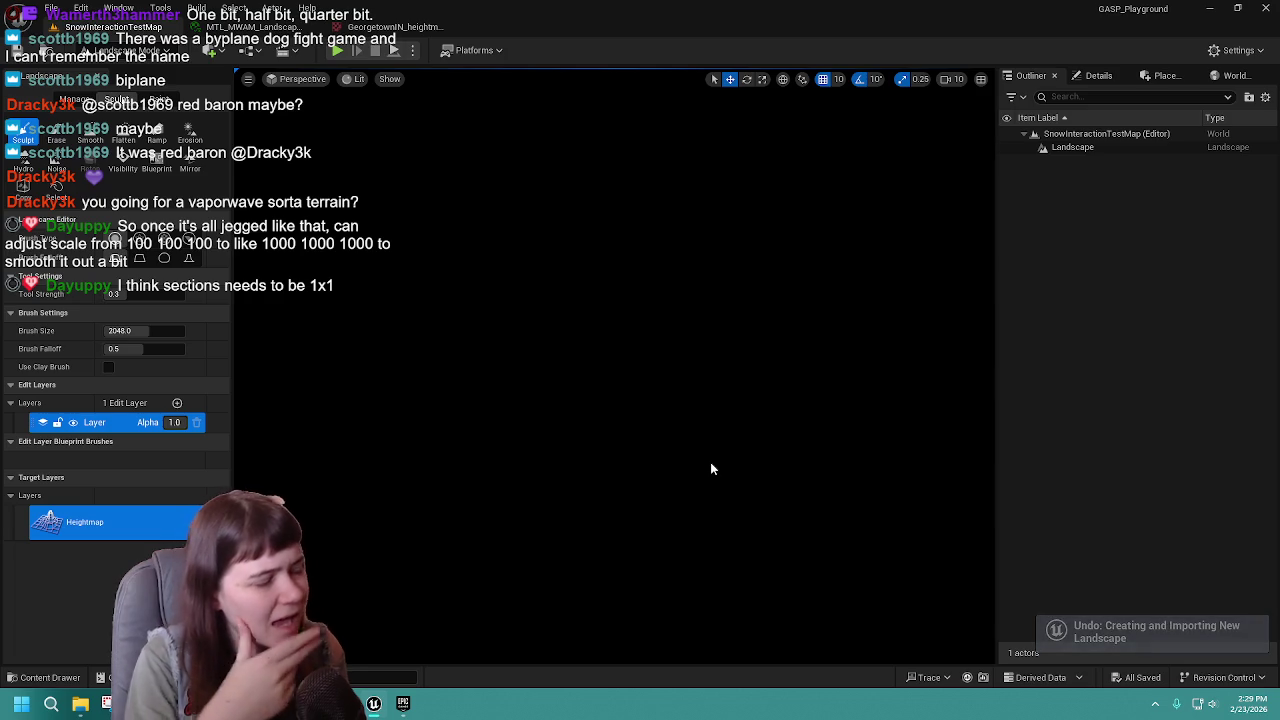
click(75, 99)
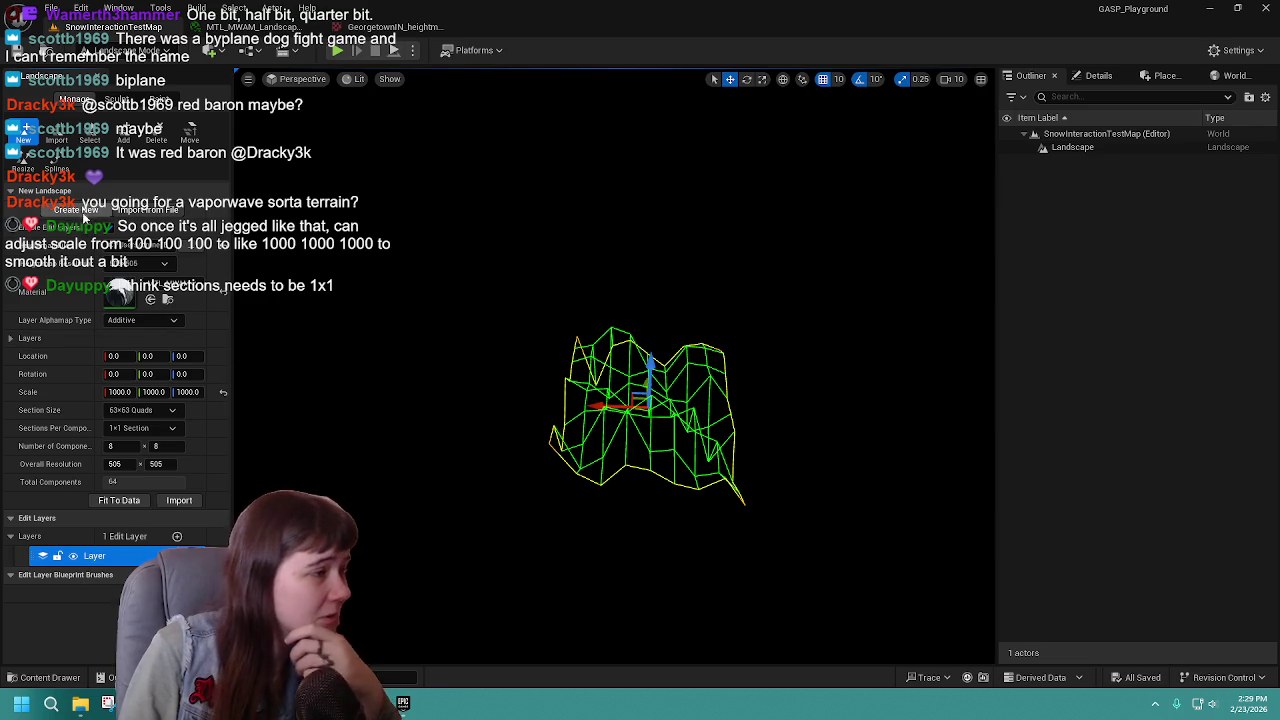
Create a flat Landscape2 with 1x1 sections per component and save the level.
click(76, 210)
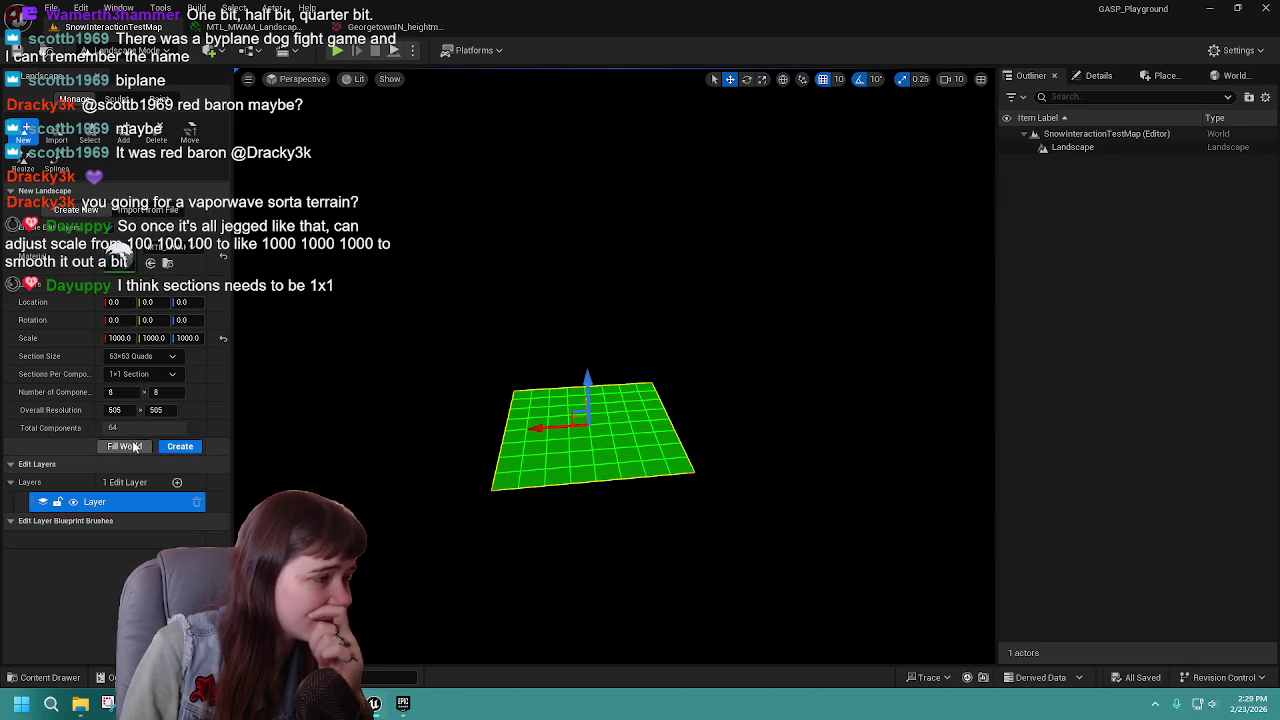
click(140, 374)
click(130, 391)
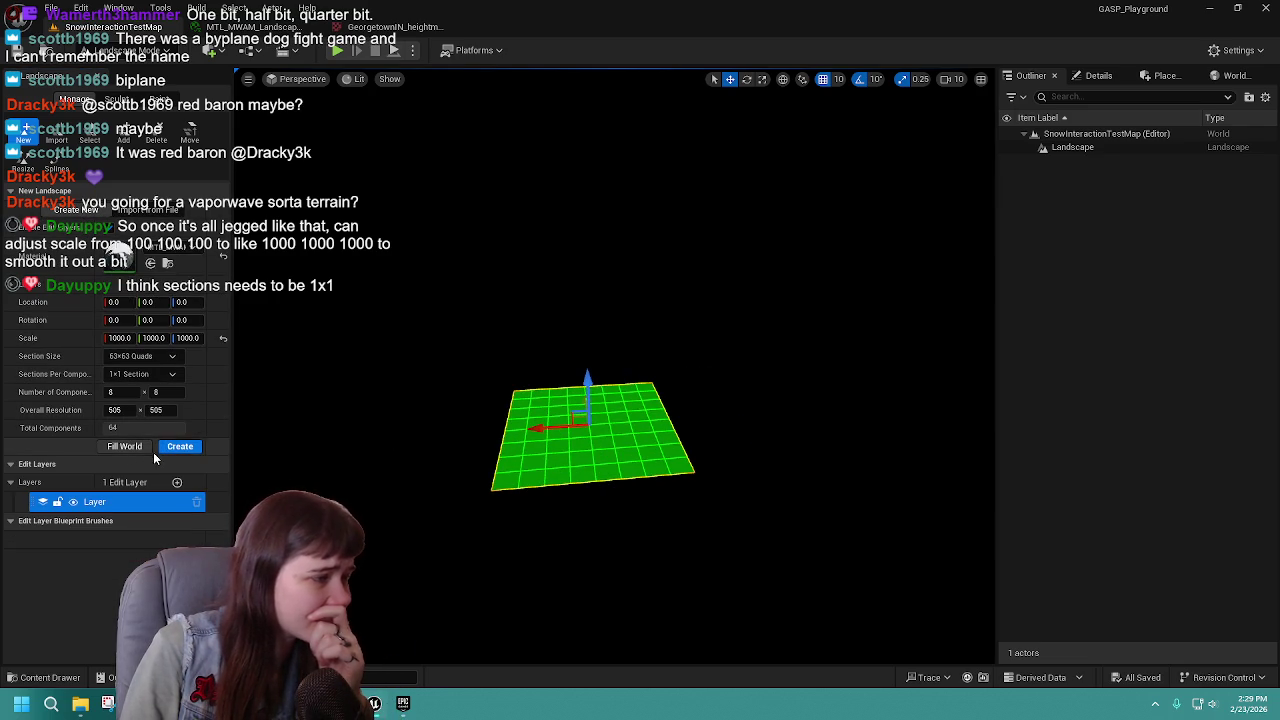
click(181, 447)
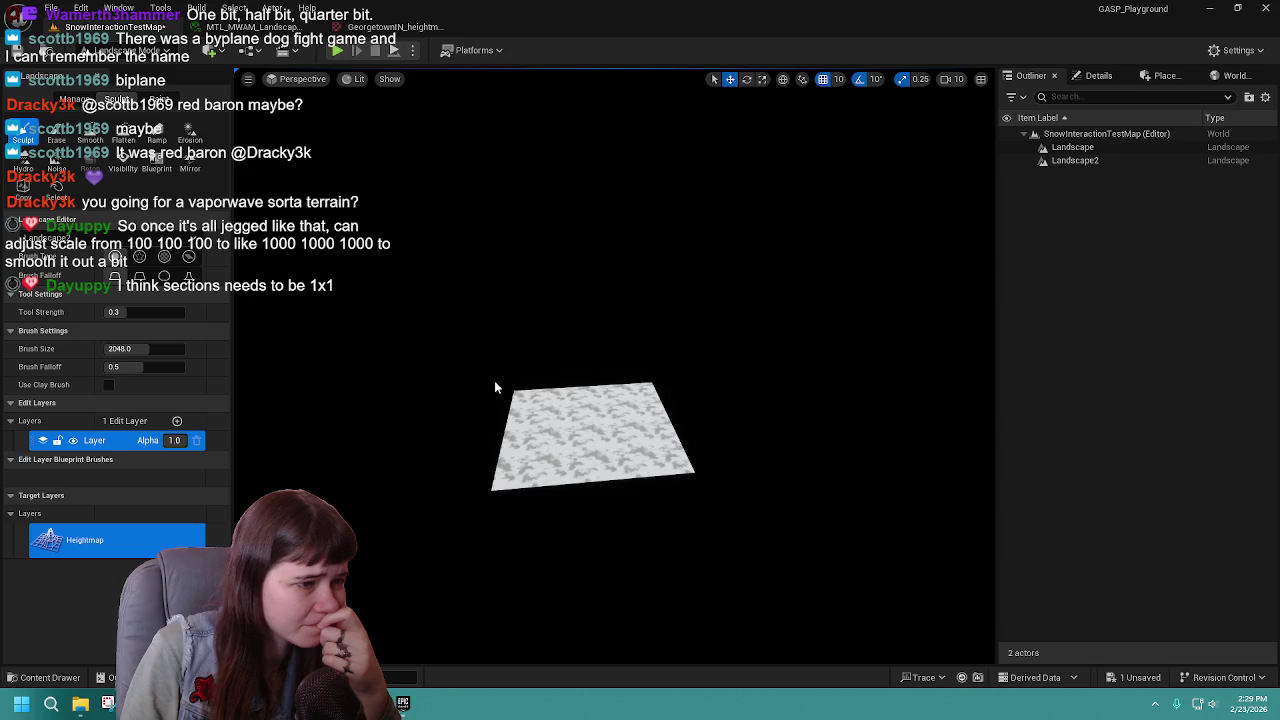
key(ctrl+s)
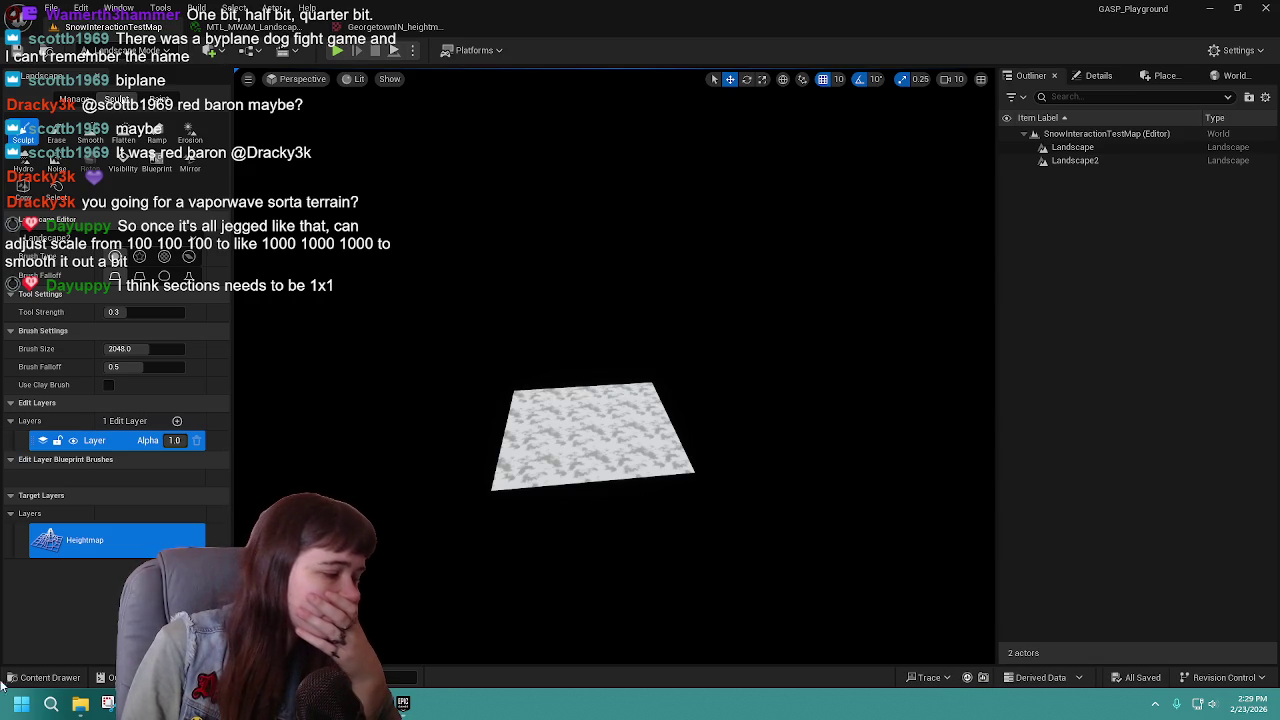
click(45, 677)
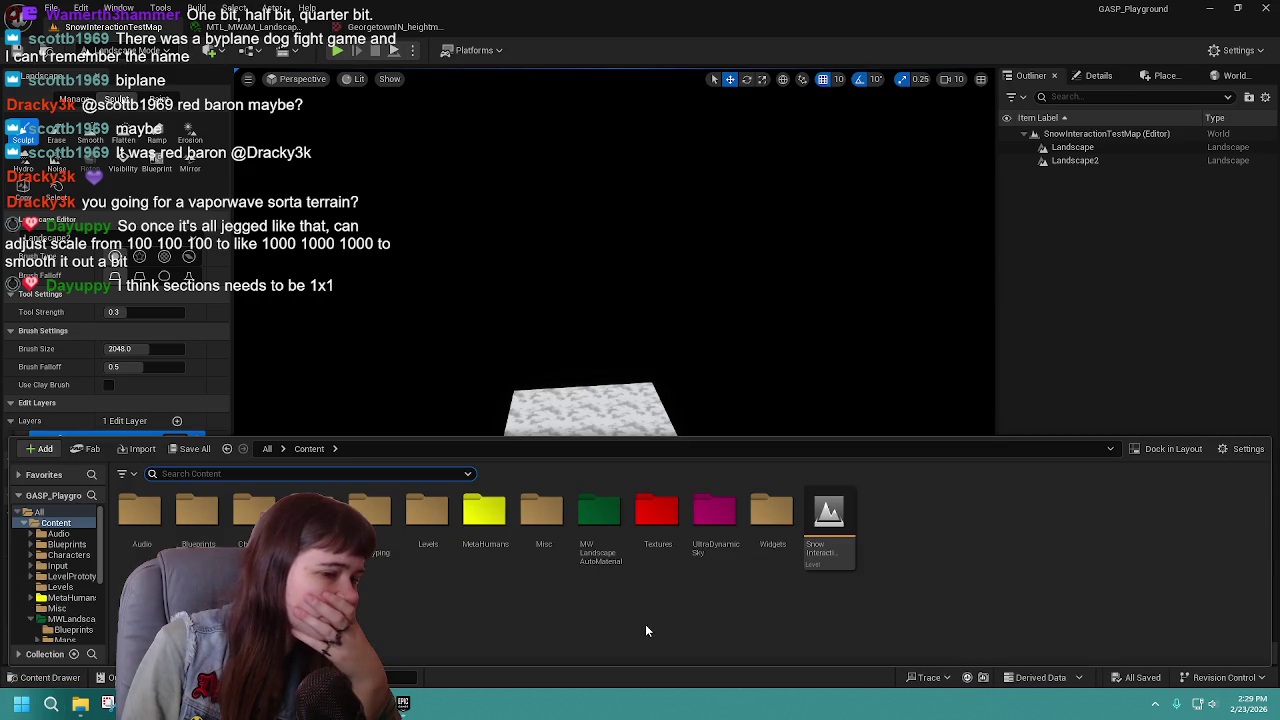
Place the Ultra_Dynamic_Sky blueprint from UltraDynamicSky > Blueprints into the level.
double_click(705, 520)
click(140, 515)
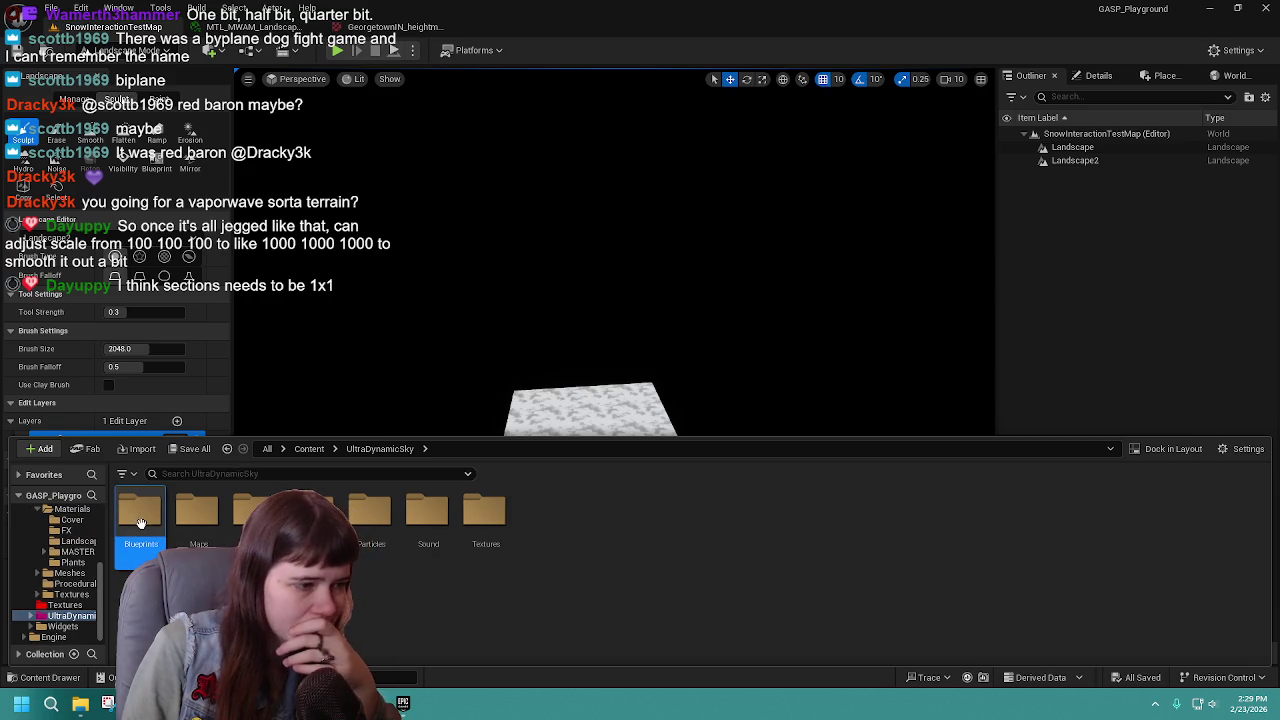
double_click(140, 515)
click(828, 522)
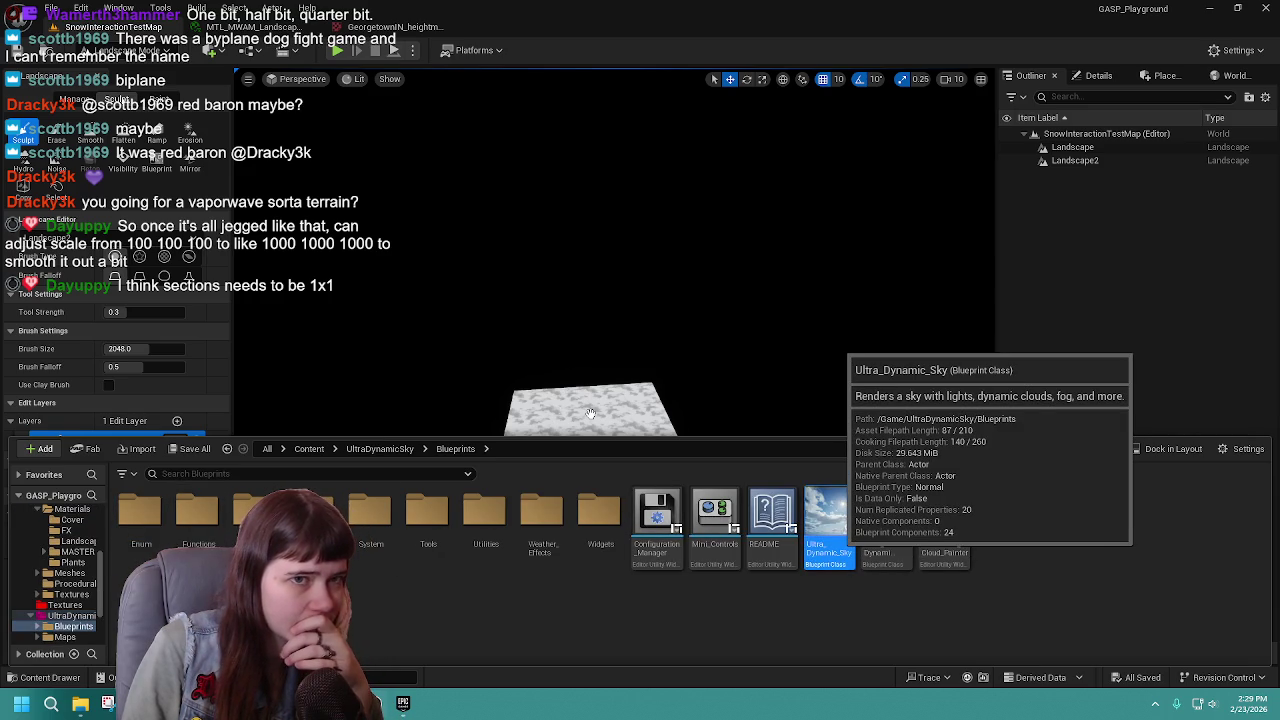
drag(597, 418, 597, 418)
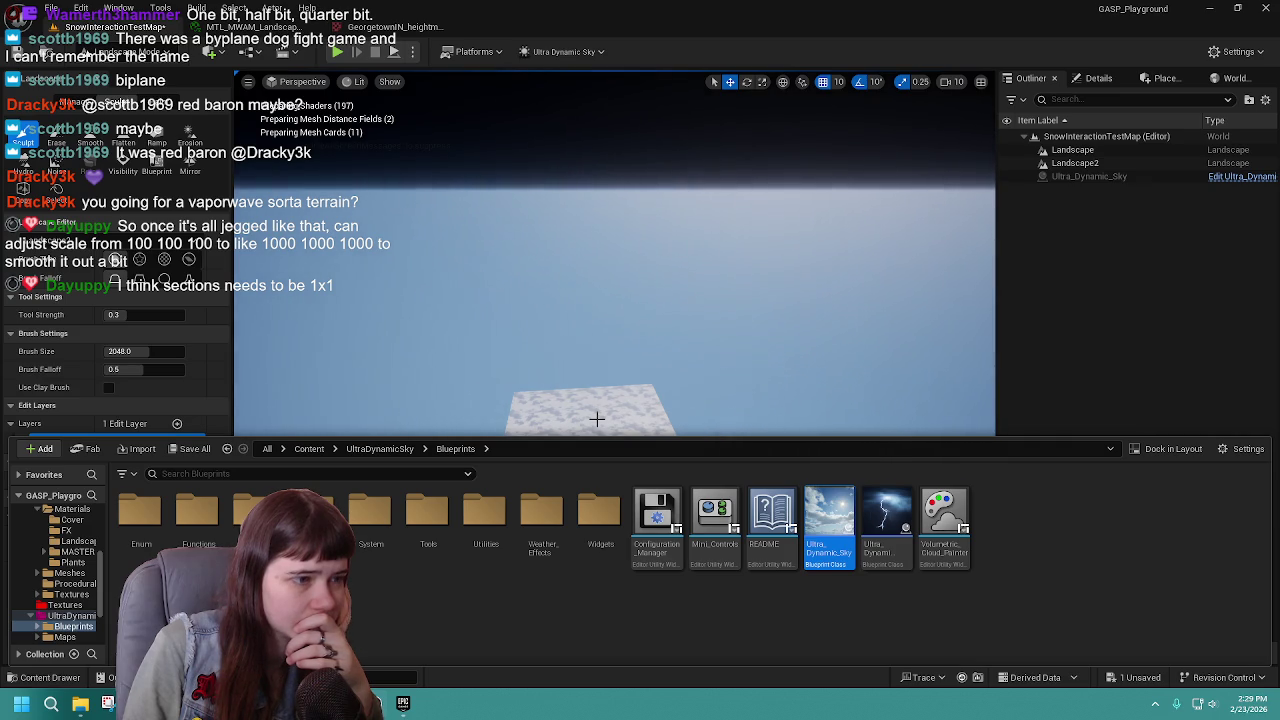
Delete the original Landscape in the Outliner and rename Landscape2 to Landscape.
click(1072, 150)
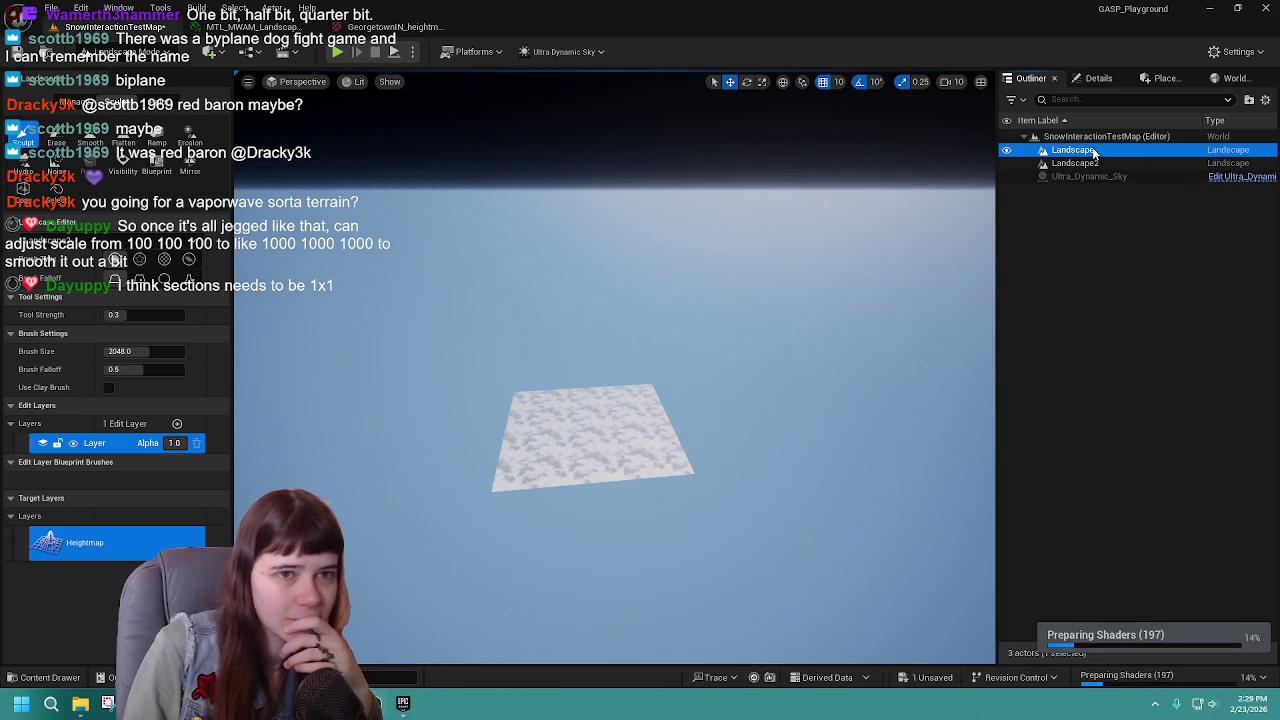
key(Delete)
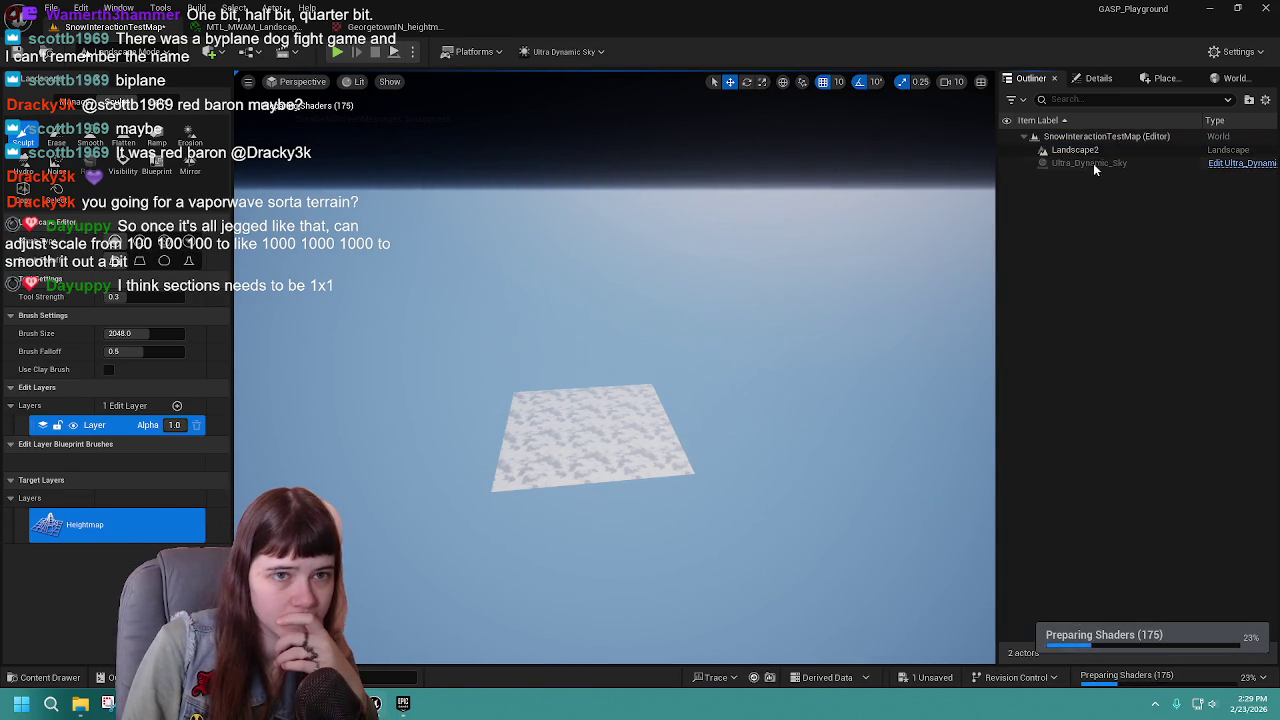
click(1100, 150)
click(1110, 150)
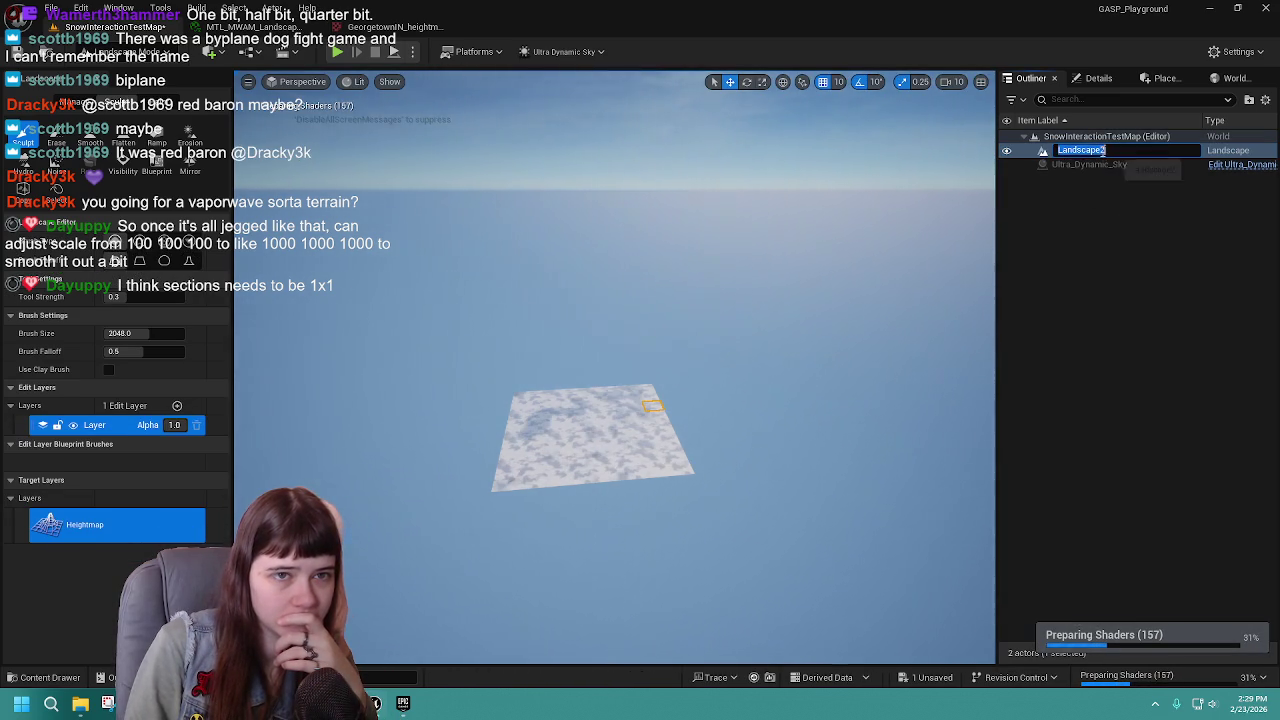
key(BackSpace)
key(Return)
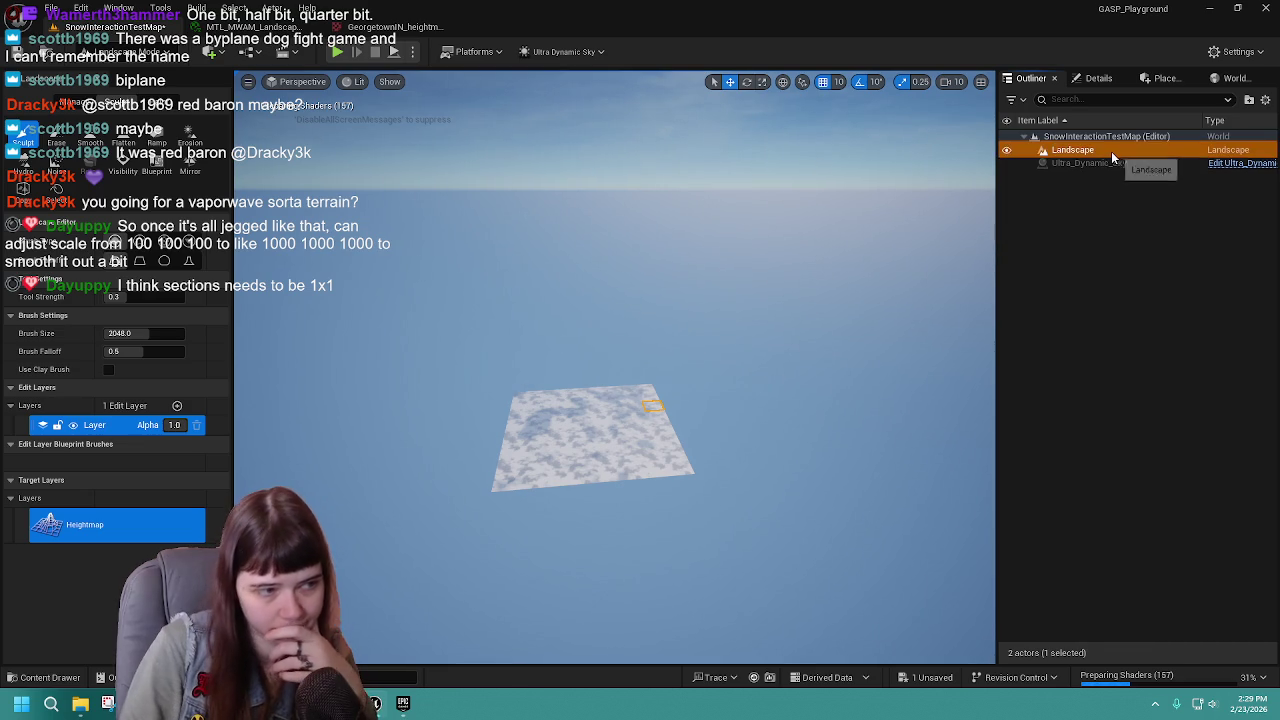
click(1113, 263)
key(ctrl+space)
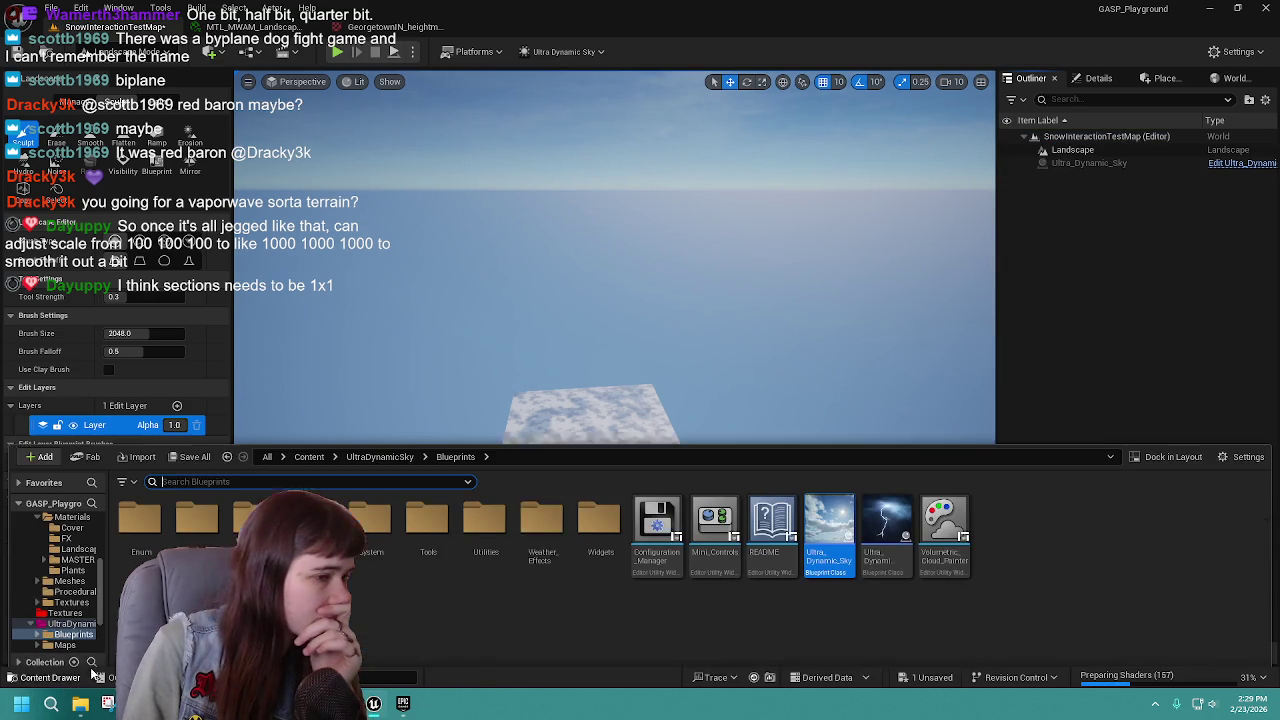
Place Ultra_Dynamic_Weather into the level, switch to Selection Mode, and save.
click(886, 522)
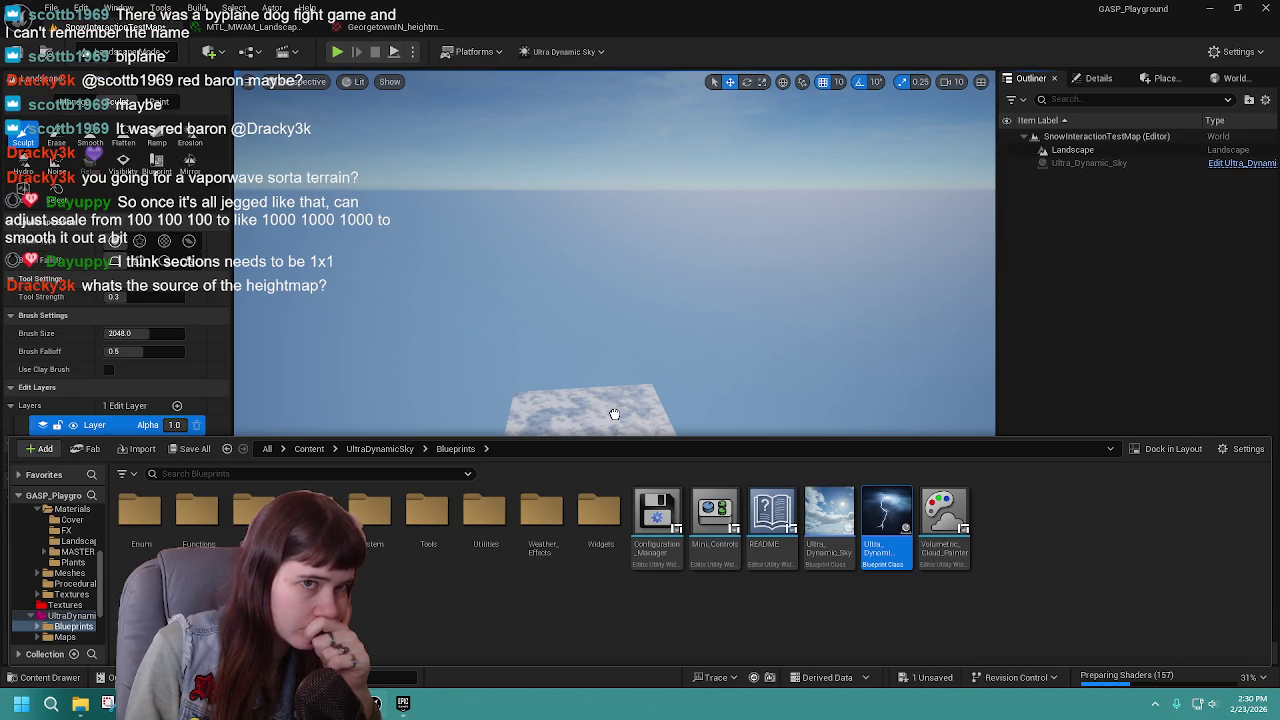
drag(614, 413, 612, 418)
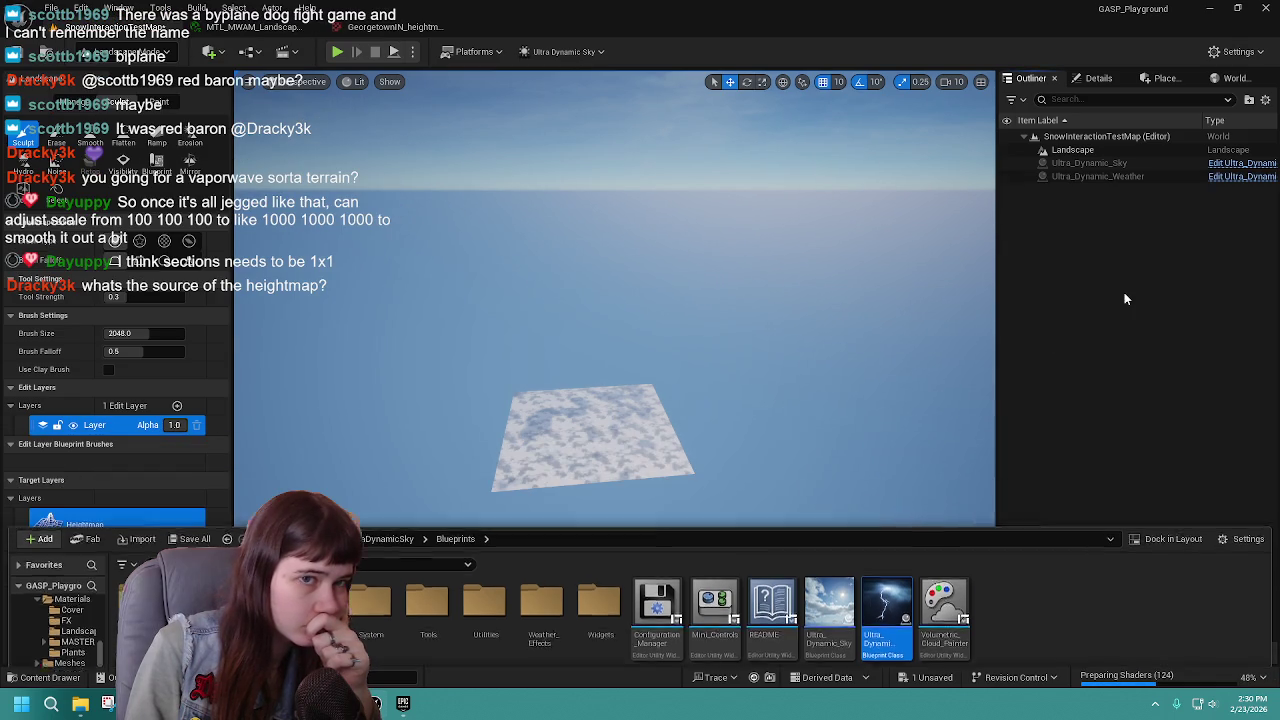
click(1112, 152)
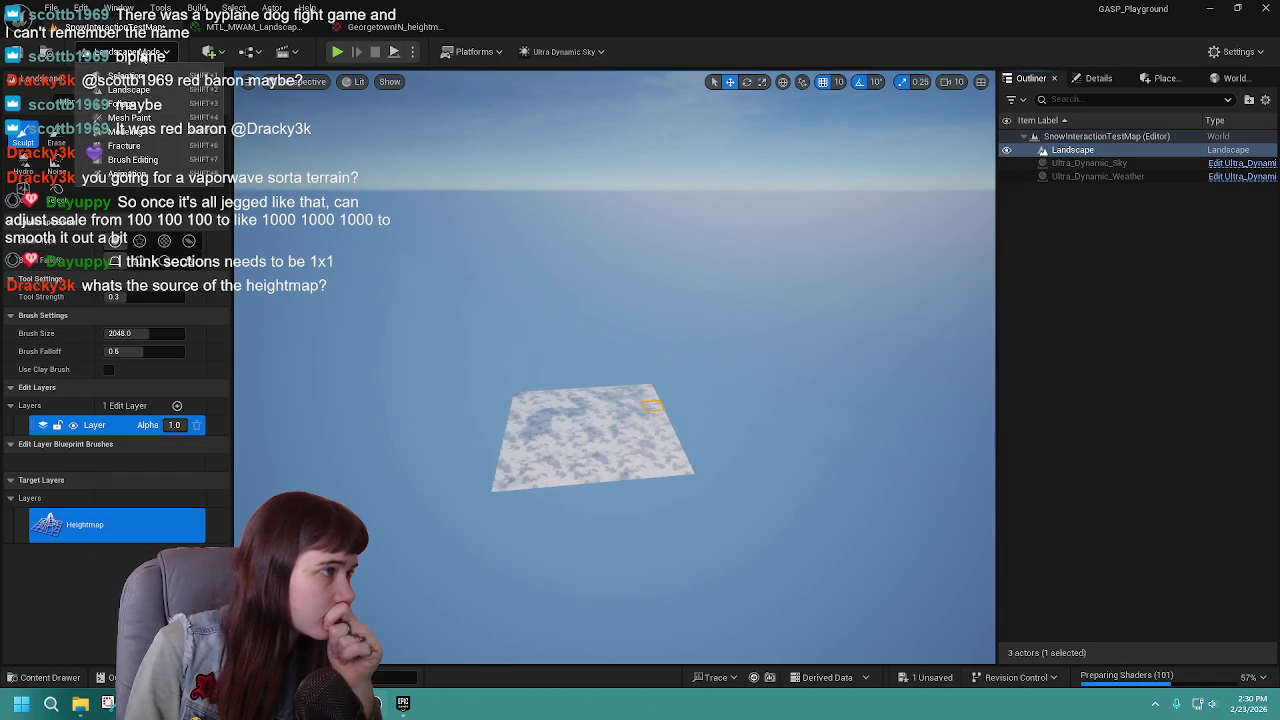
key(shift+1)
click(16, 53)
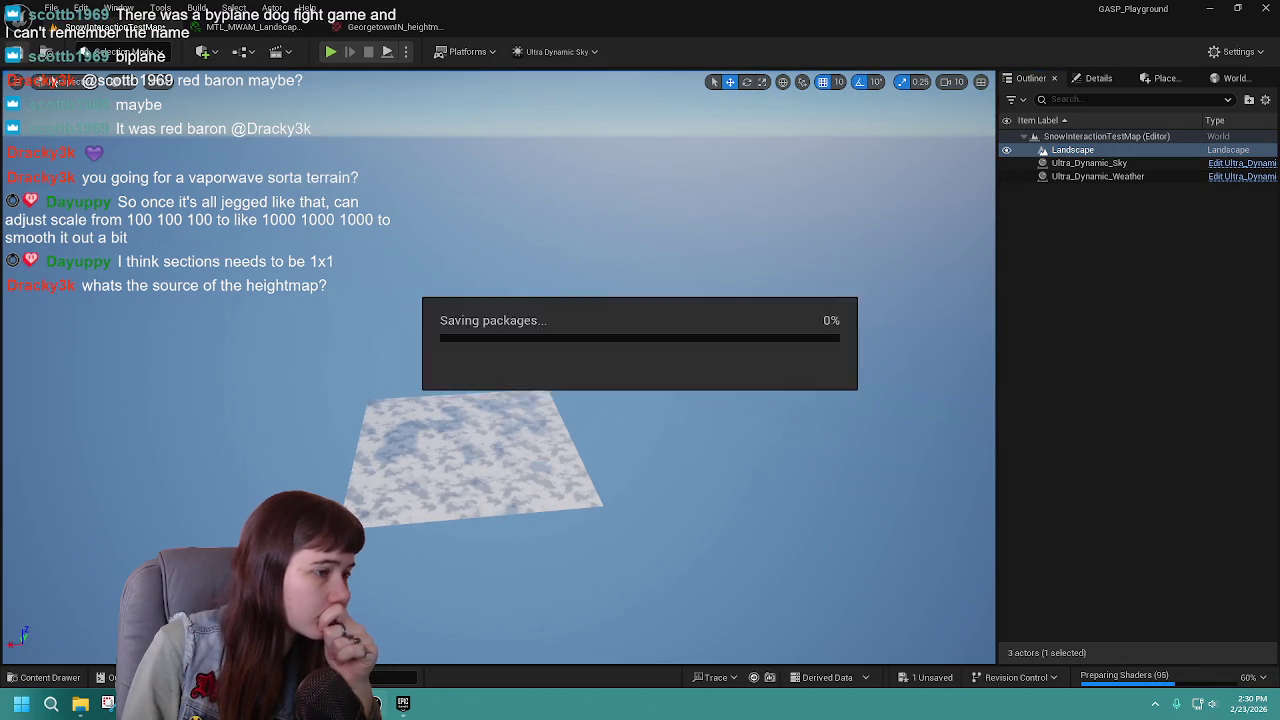
Reset the Location of Ultra_Dynamic_Sky and Ultra_Dynamic_Weather so both sit on the landscape.
click(1089, 163)
click(1098, 78)
drag(1140, 287, 1180, 287)
click(1032, 78)
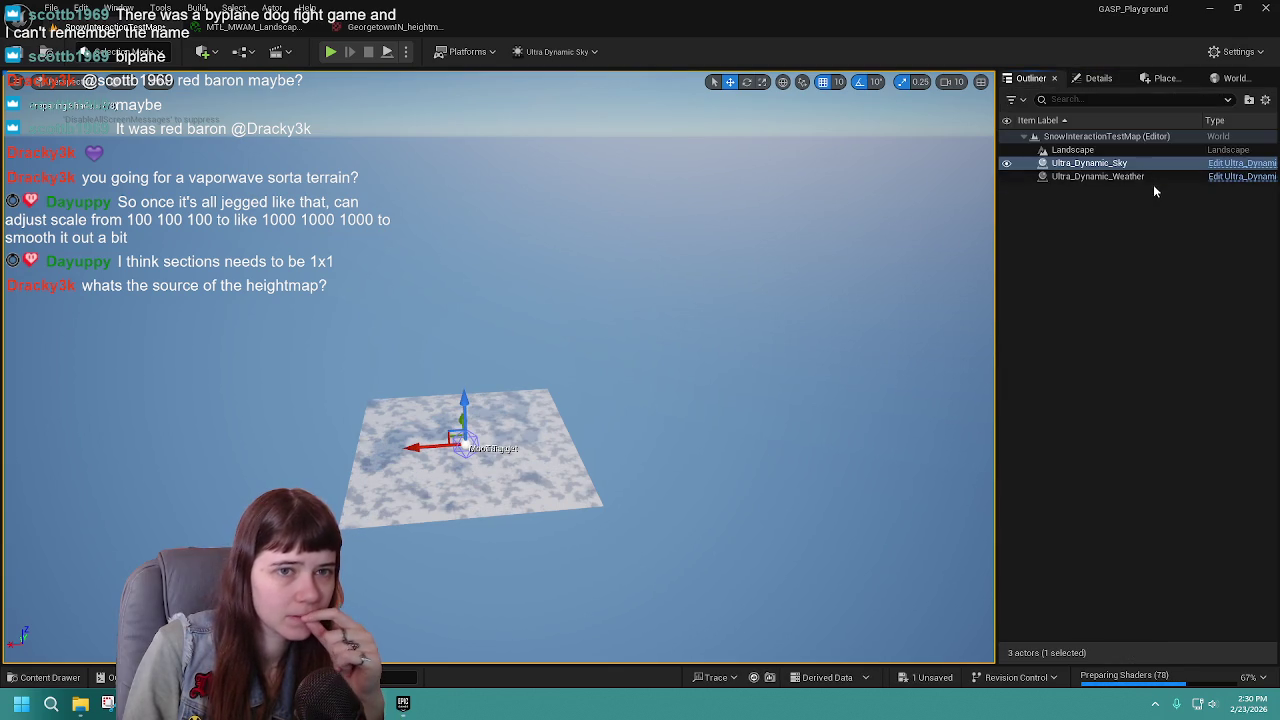
click(1098, 176)
click(1095, 78)
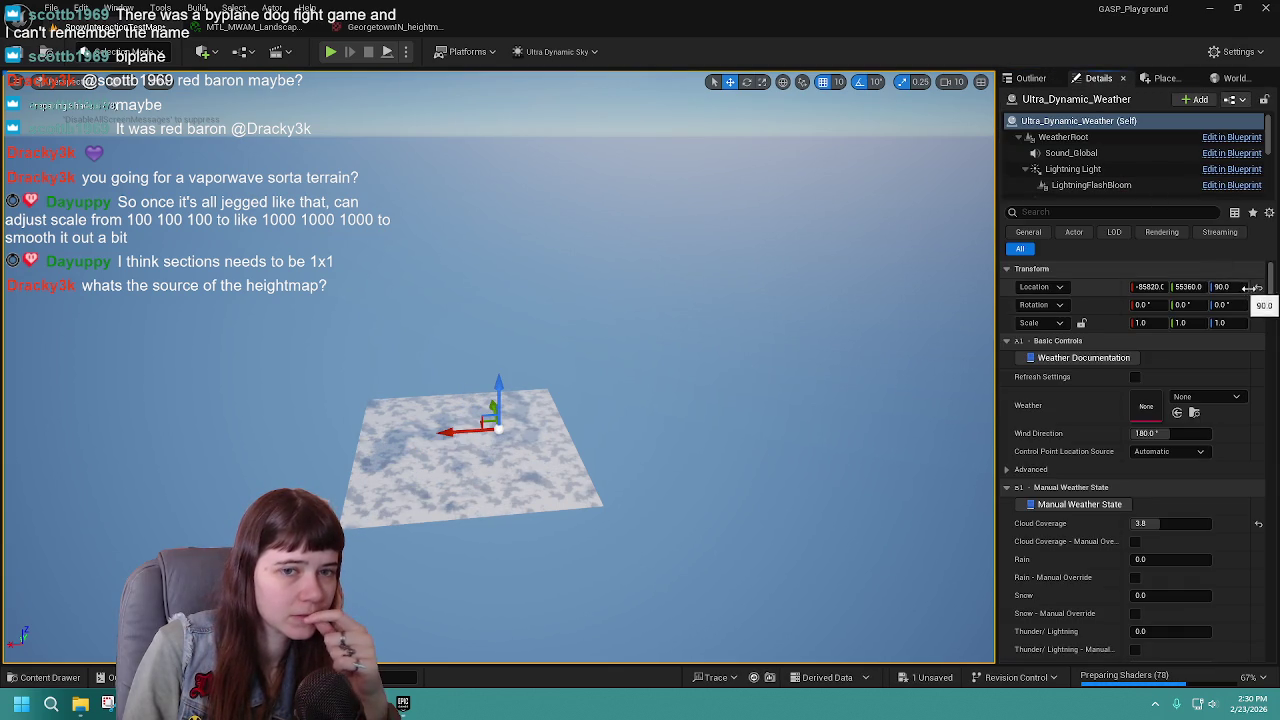
click(1258, 287)
click(1032, 78)
mouse_move(843, 247)
mouse_down()
mouse_move(735, 169)
mouse_move(735, 213)
mouse_move(735, 197)
mouse_up()
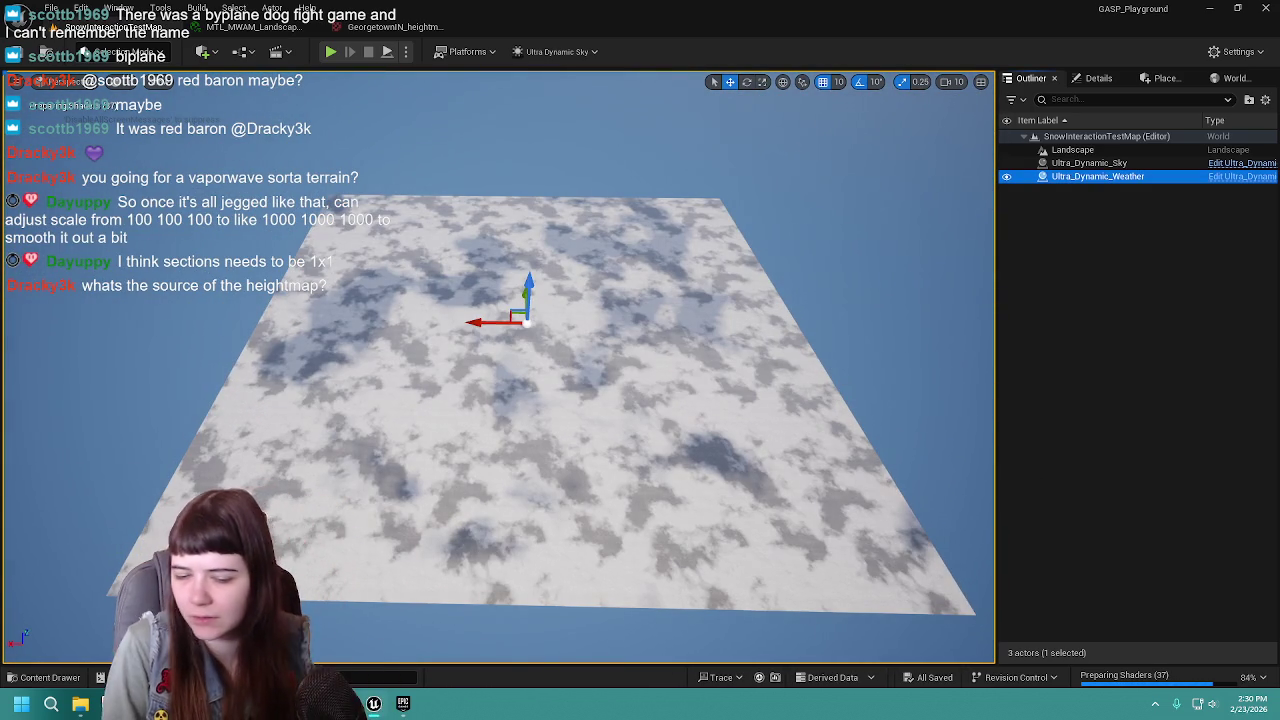
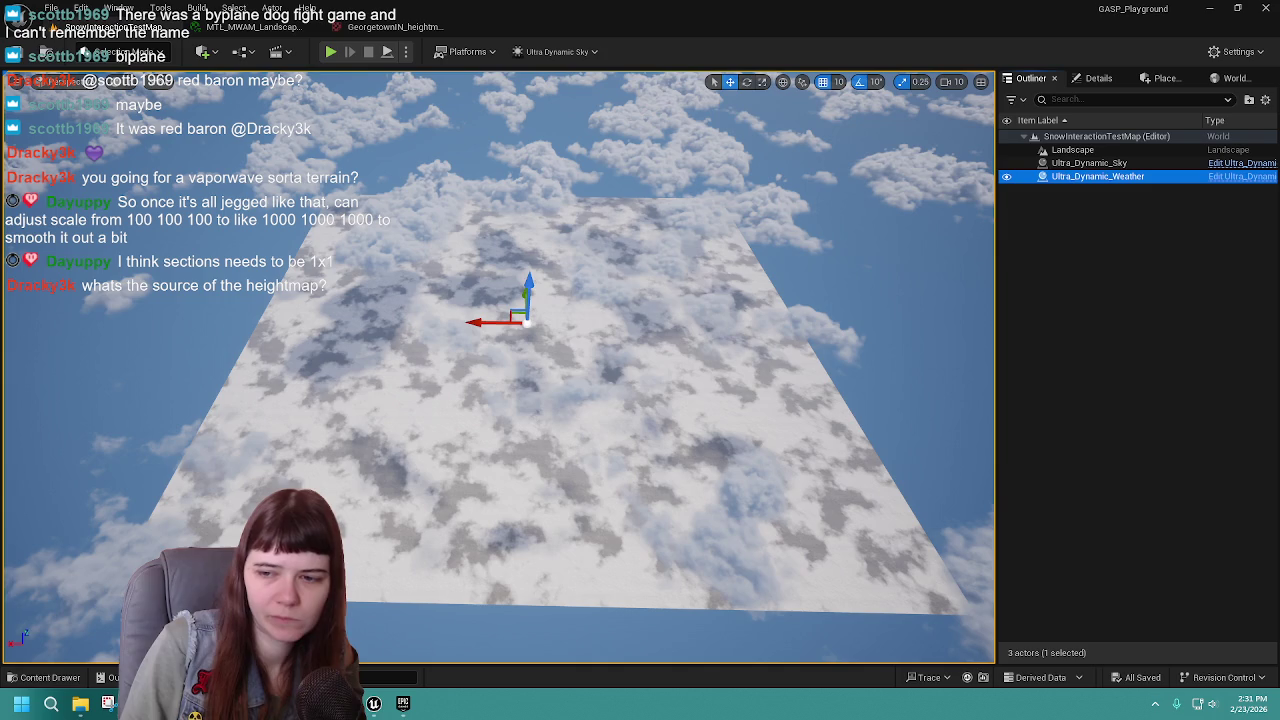
Delete the old Landscape actor, leaving only Ultra_Dynamic_Sky and Ultra_Dynamic_Weather in the level.
scroll(500, 368, up, 10)
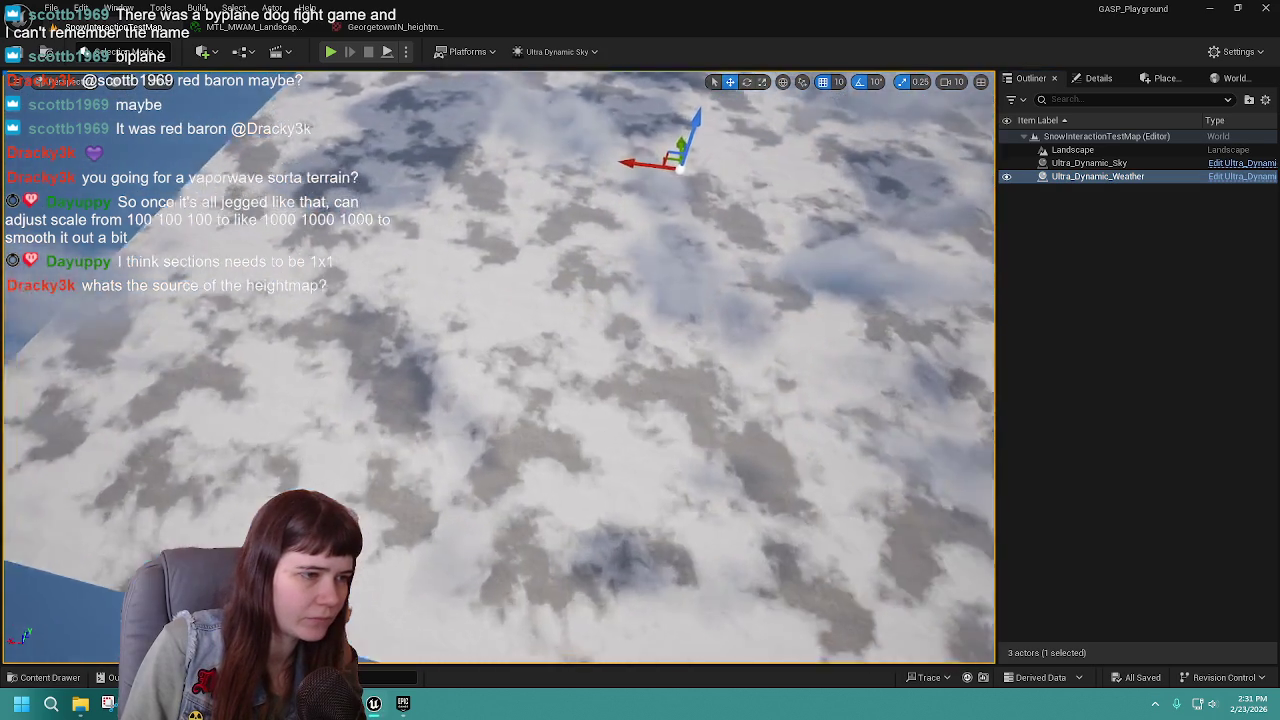
scroll(500, 368, down, 10)
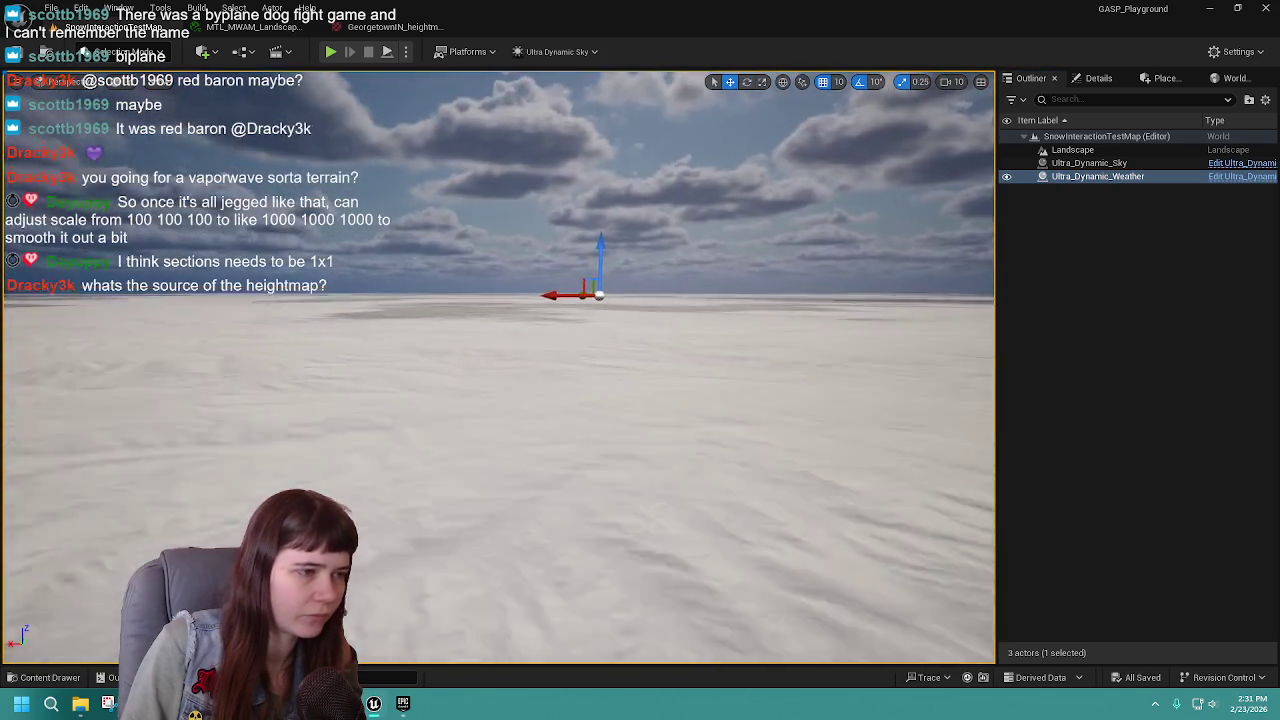
scroll(500, 368, up, 5)
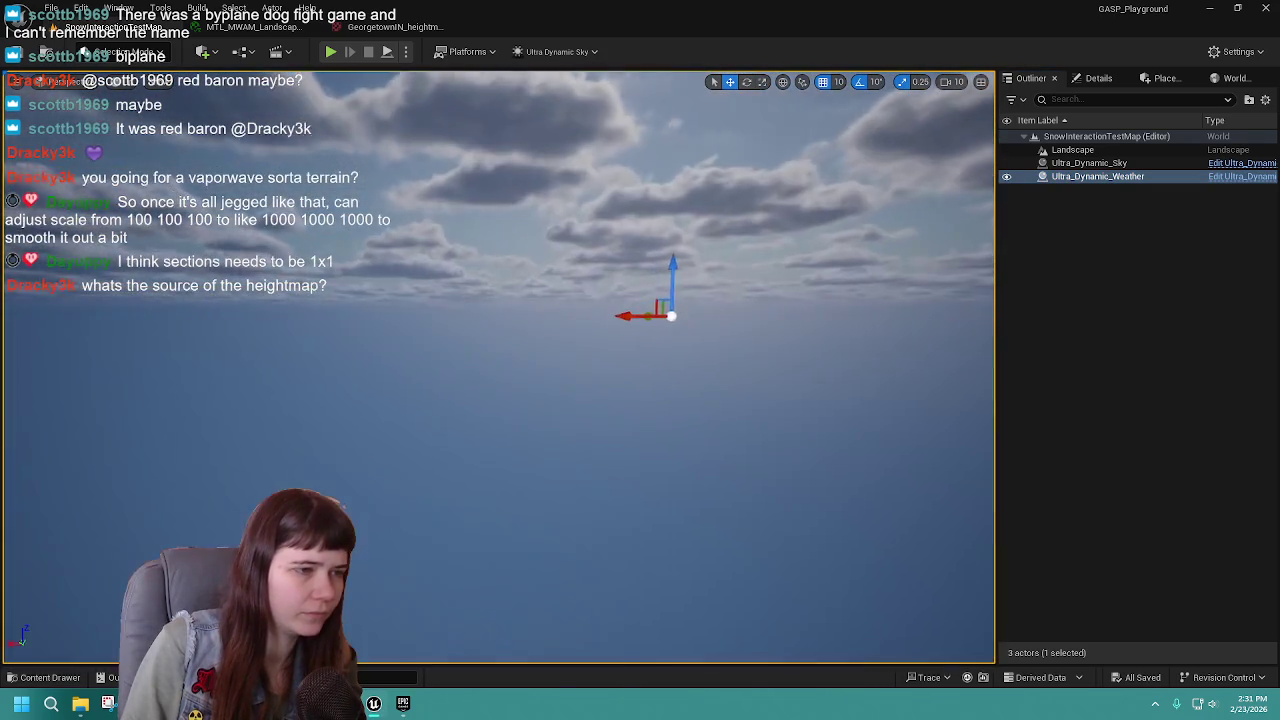
scroll(500, 368, up, 5)
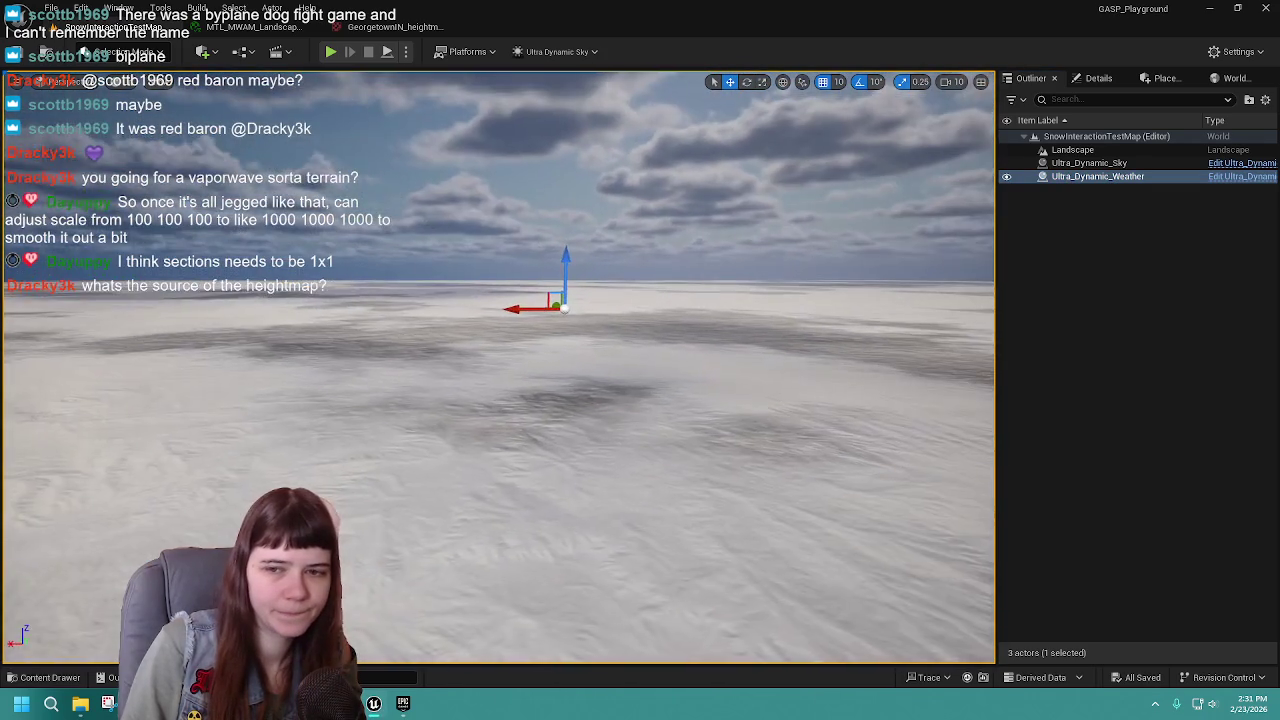
scroll(500, 368, up, 3)
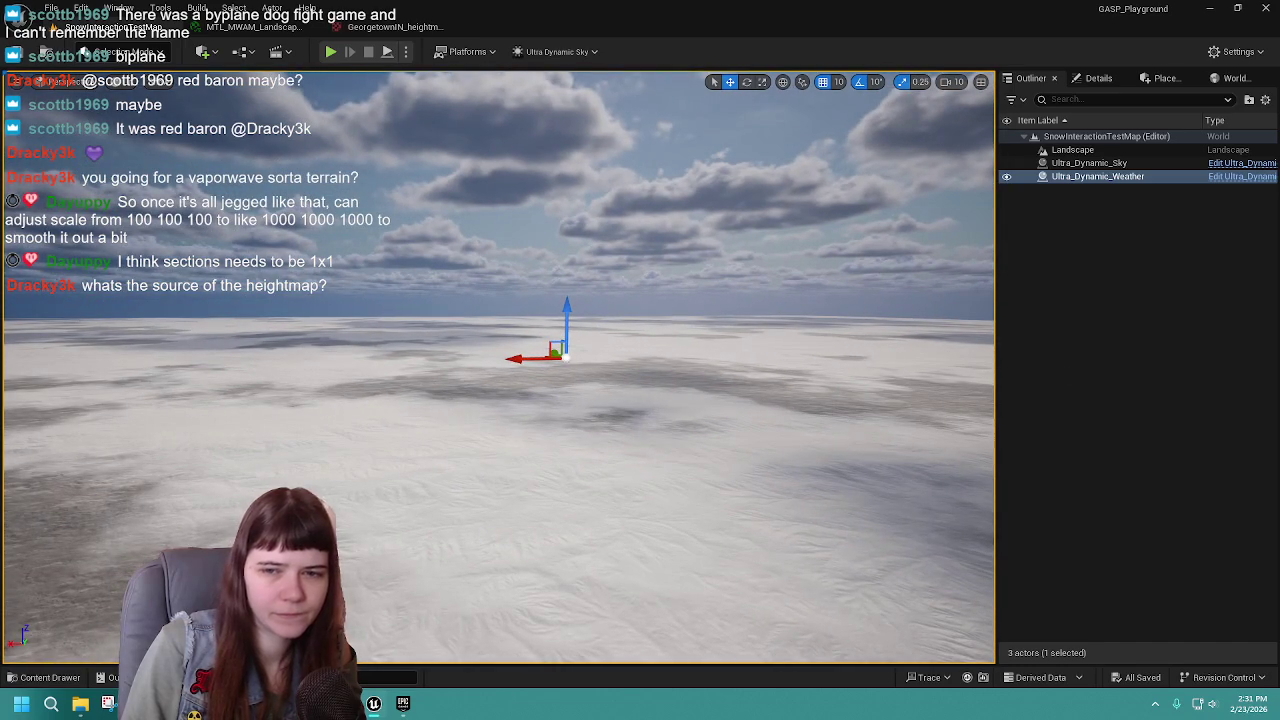
click(1072, 149)
key(Delete)
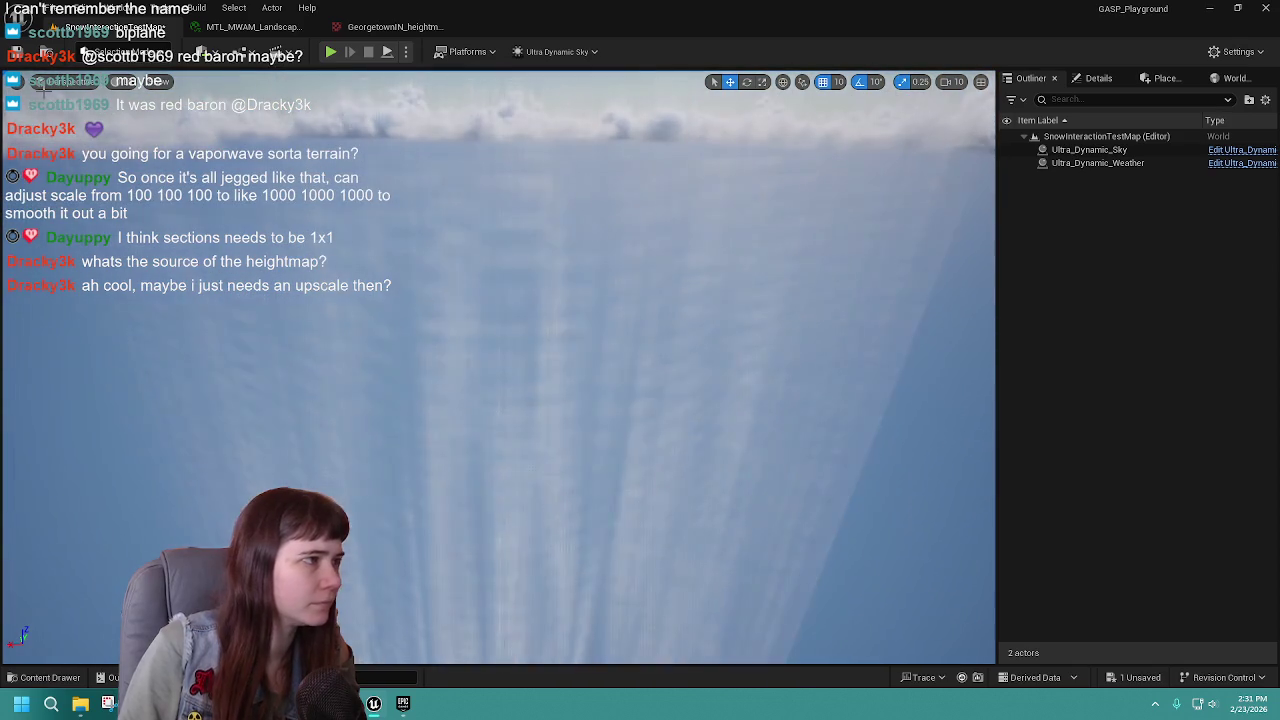
Create a new 505x505 landscape at scale 100 in Landscape mode.
click(120, 52)
click(128, 89)
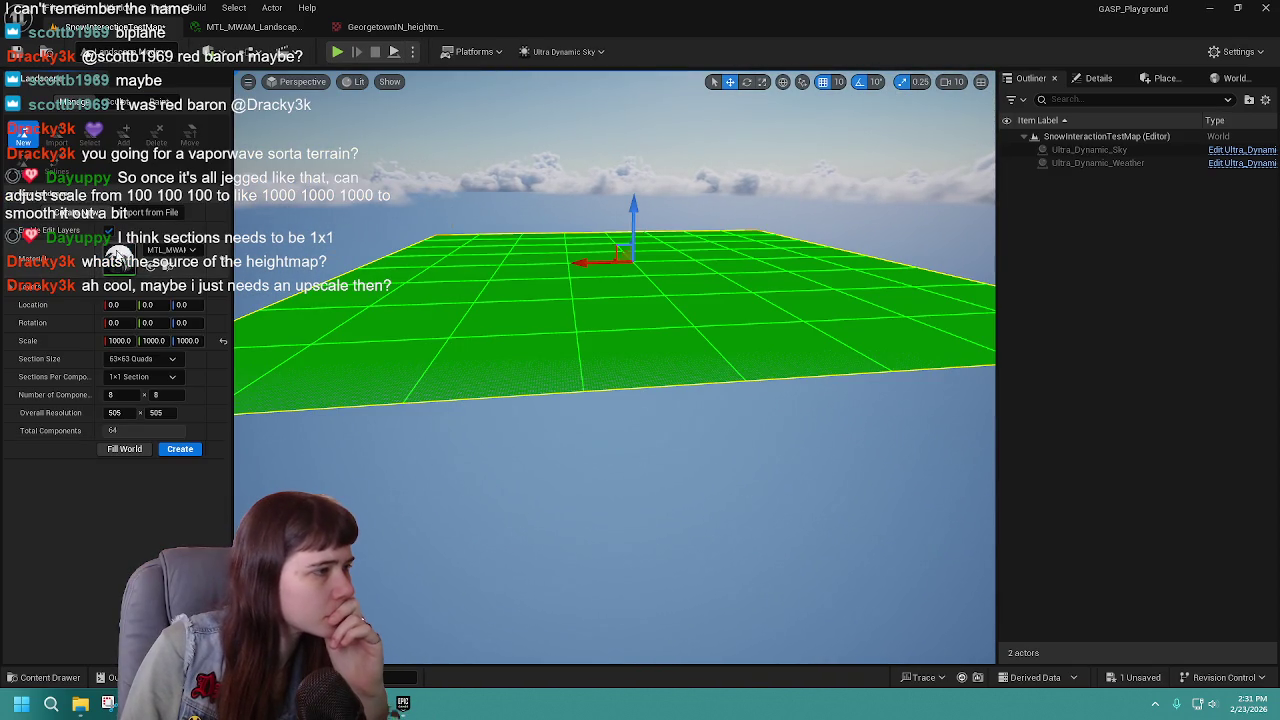
click(223, 340)
click(180, 449)
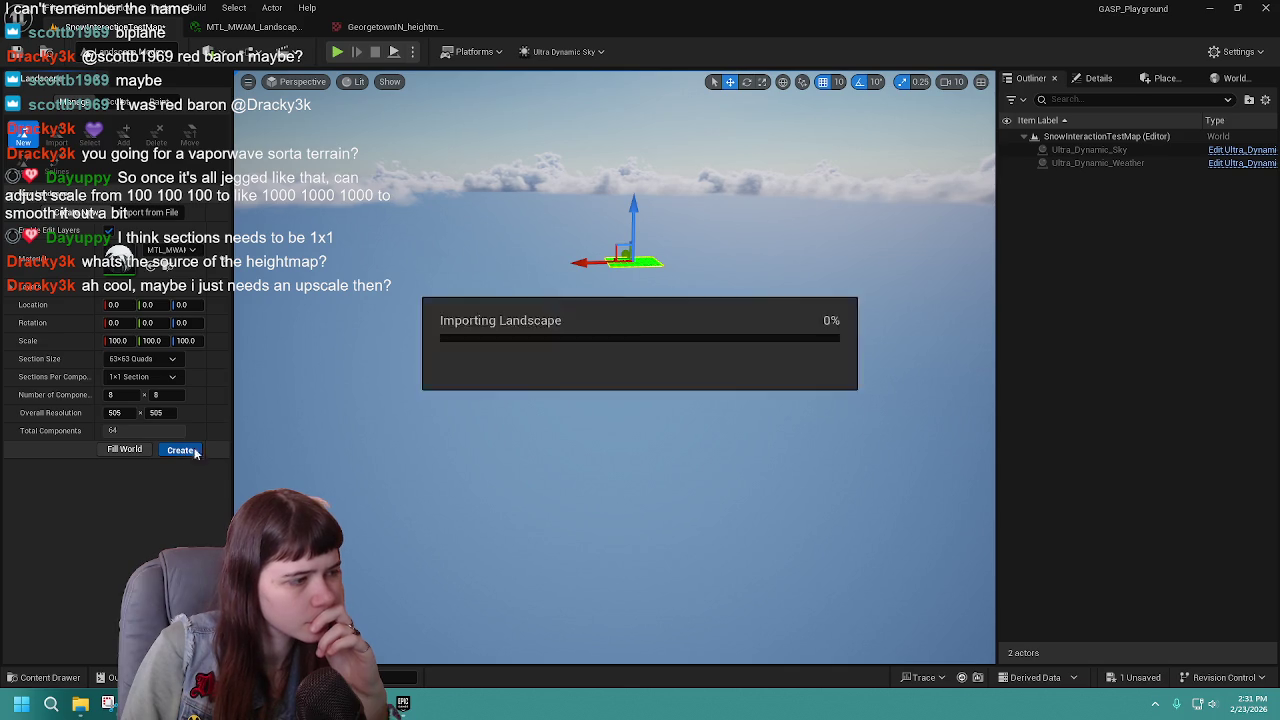
Inspect the landscape material and heightmap texture, then close the heightmap view.
click(255, 27)
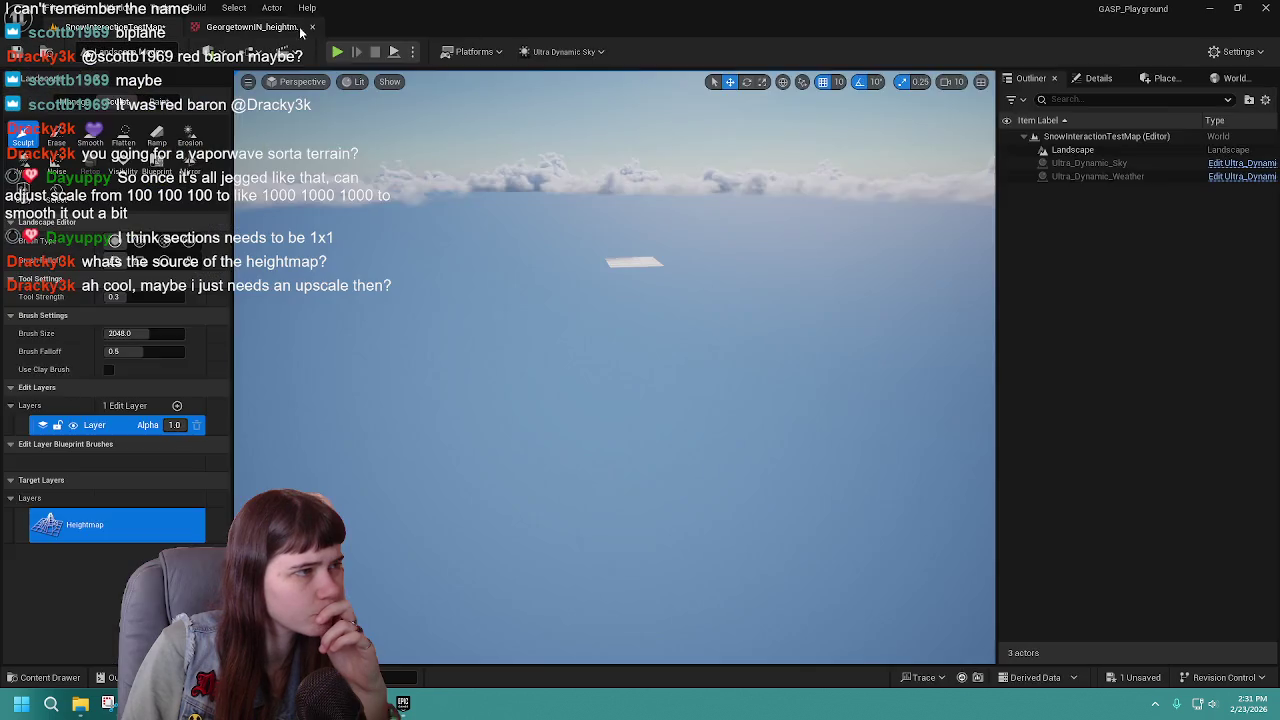
click(390, 27)
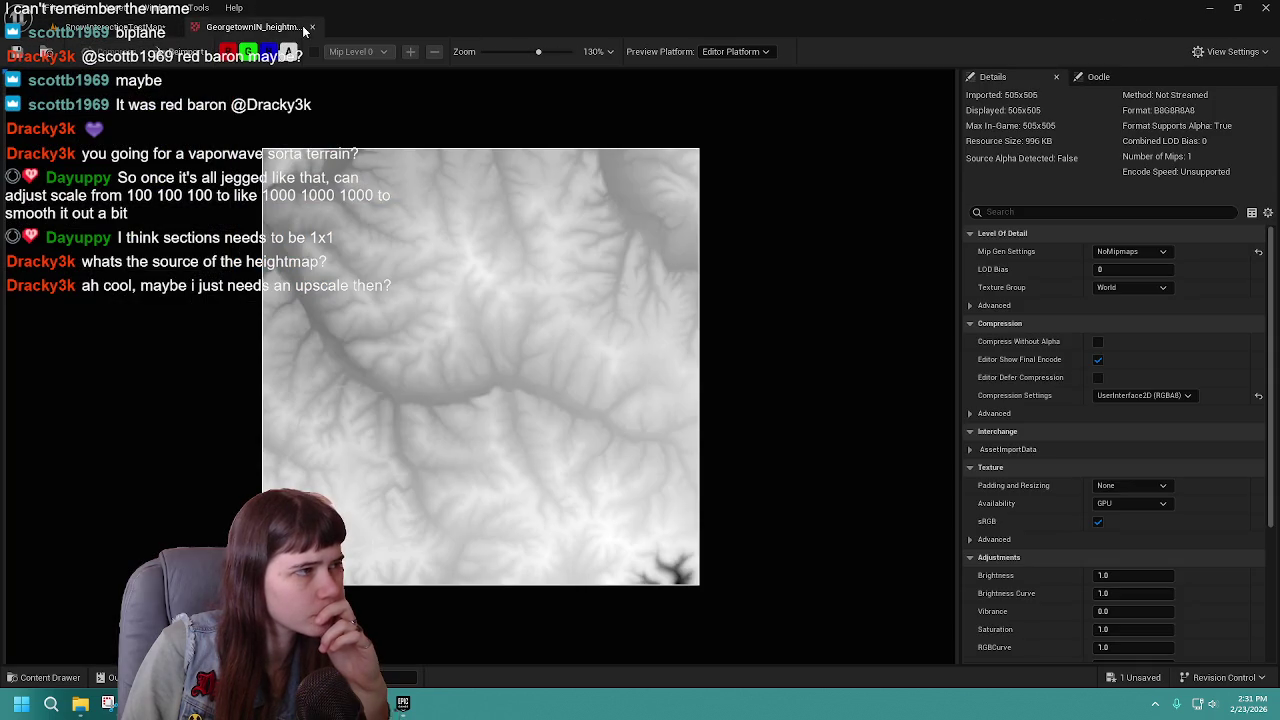
click(312, 27)
drag(496, 280, 496, 250)
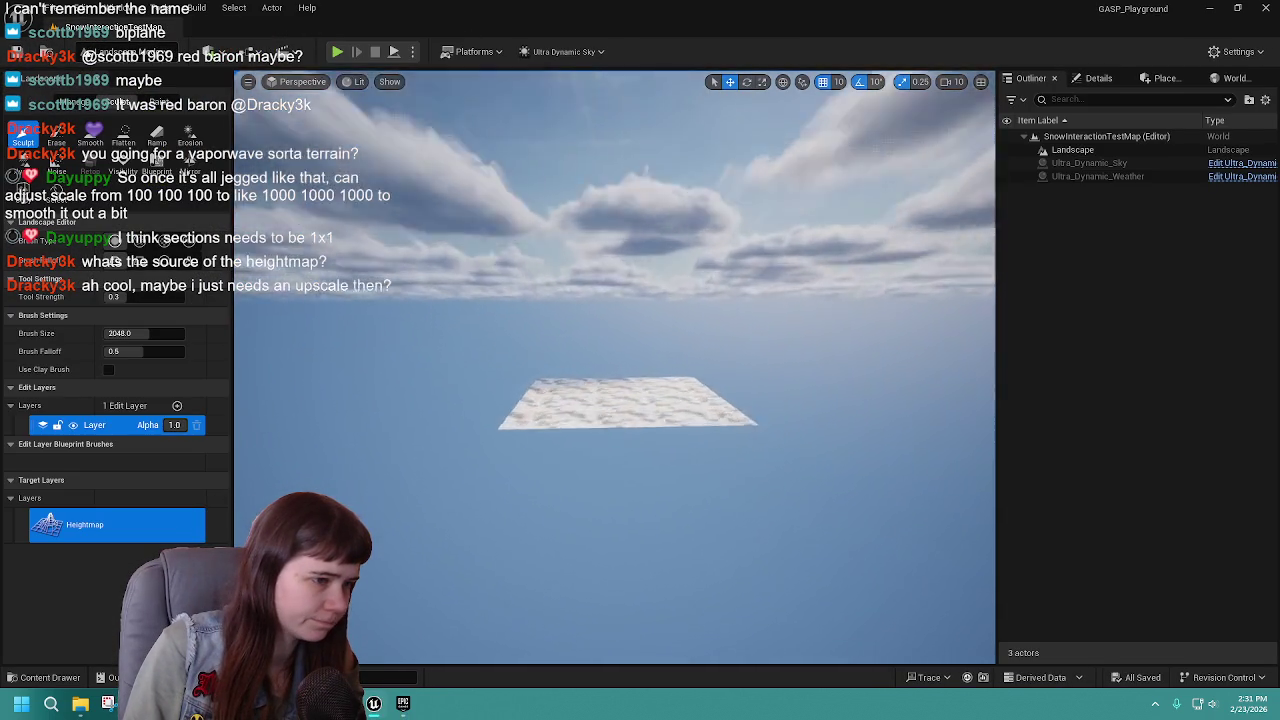
scroll(620, 297, up, 10)
key(shift+1)
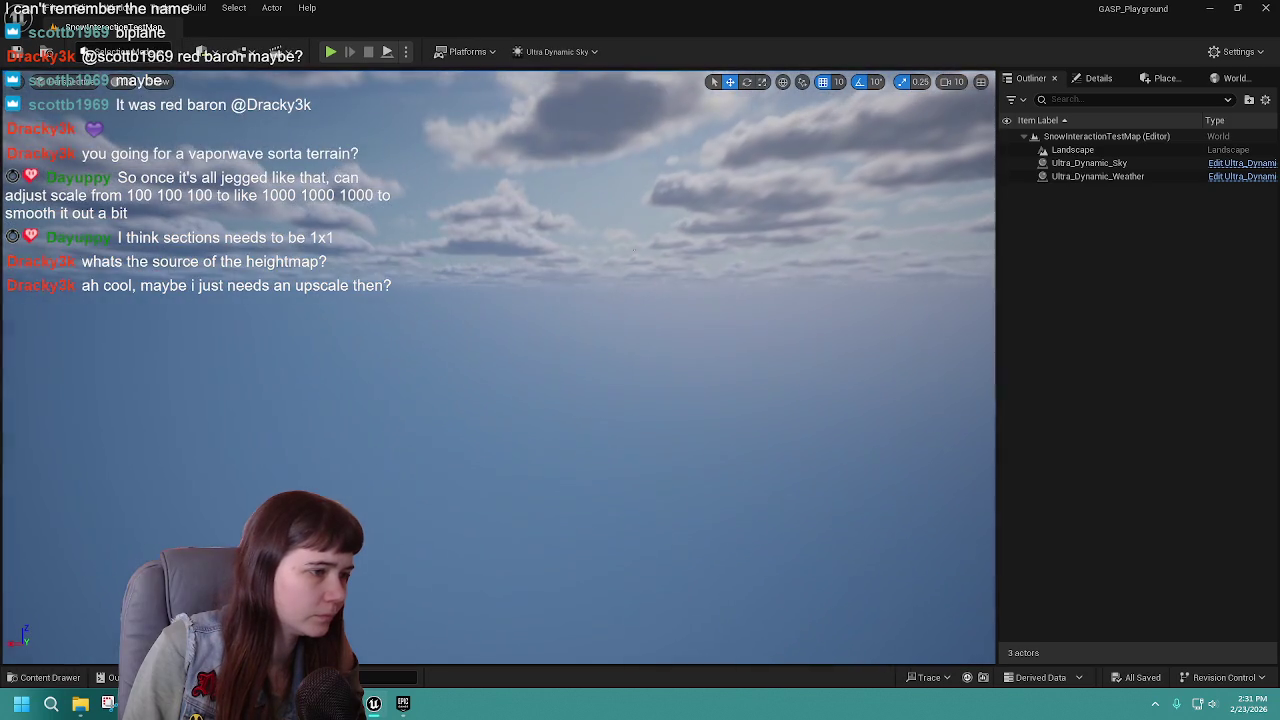
mouse_move(496, 250)
mouse_down()
mouse_move(496, 310)
mouse_move(496, 282)
mouse_up()
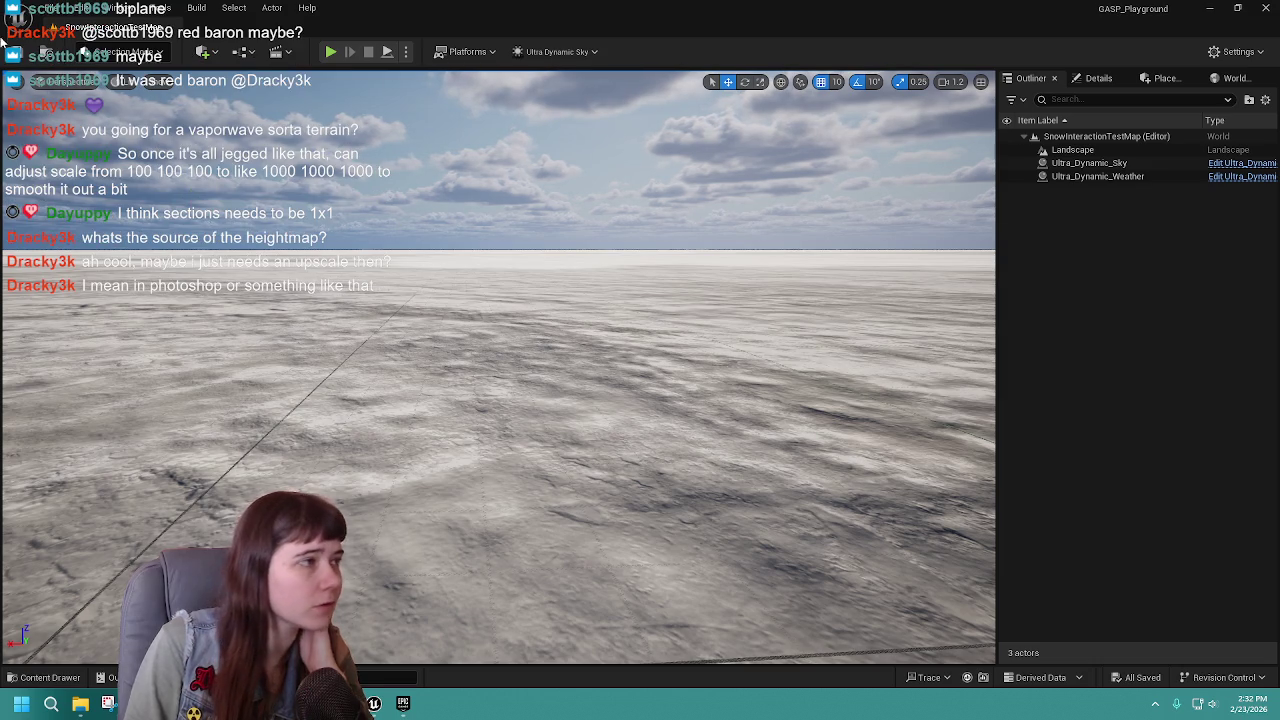
scroll(500, 370, up, 3)
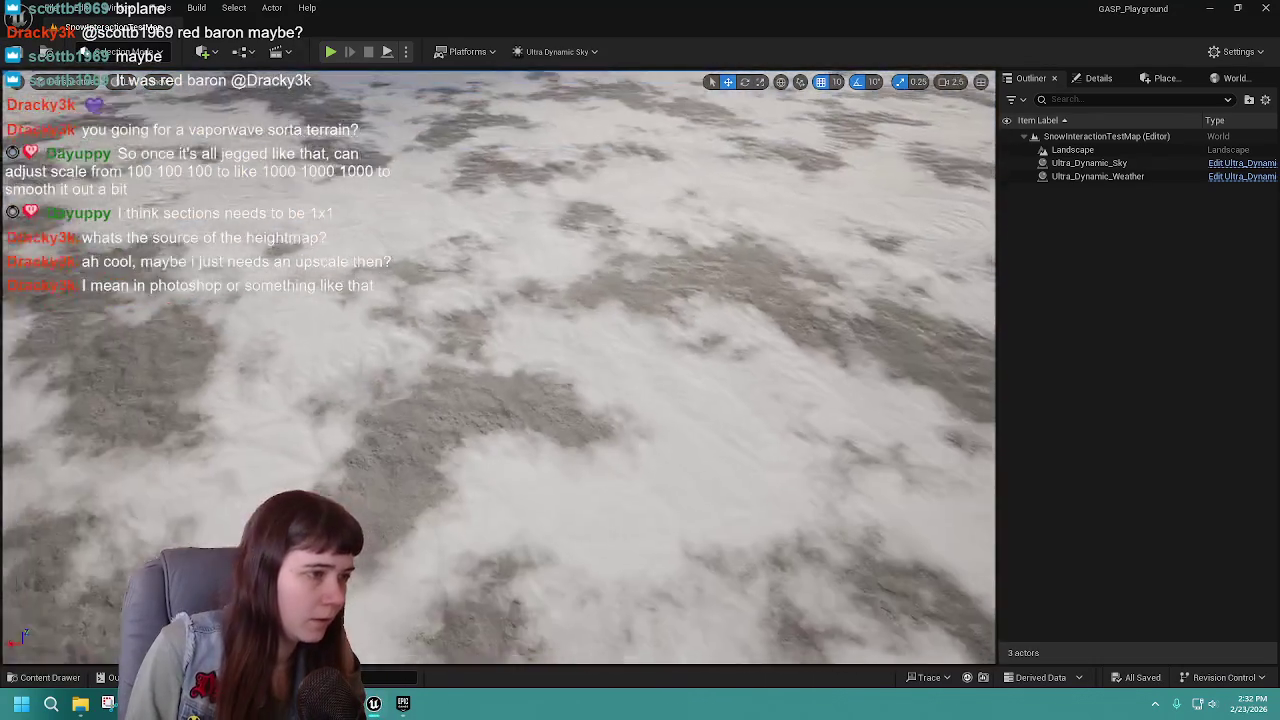
scroll(500, 370, down, 2)
key(s)
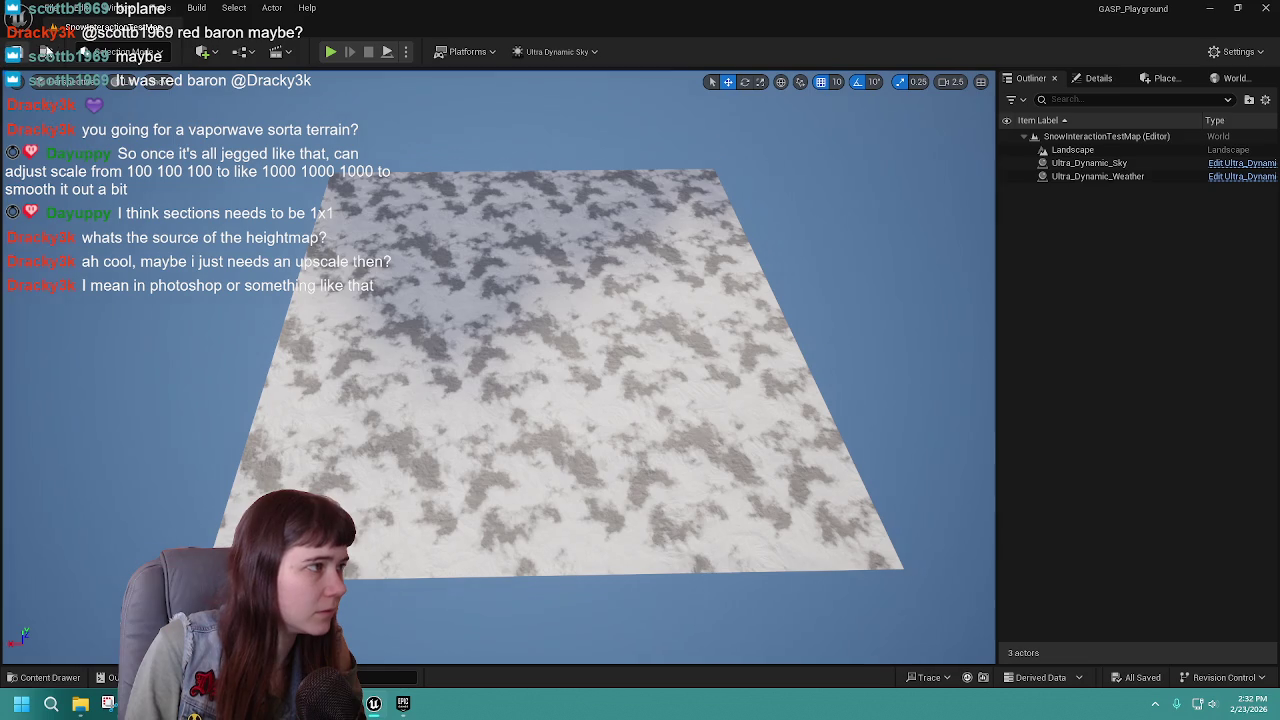
click(110, 51)
click(128, 91)
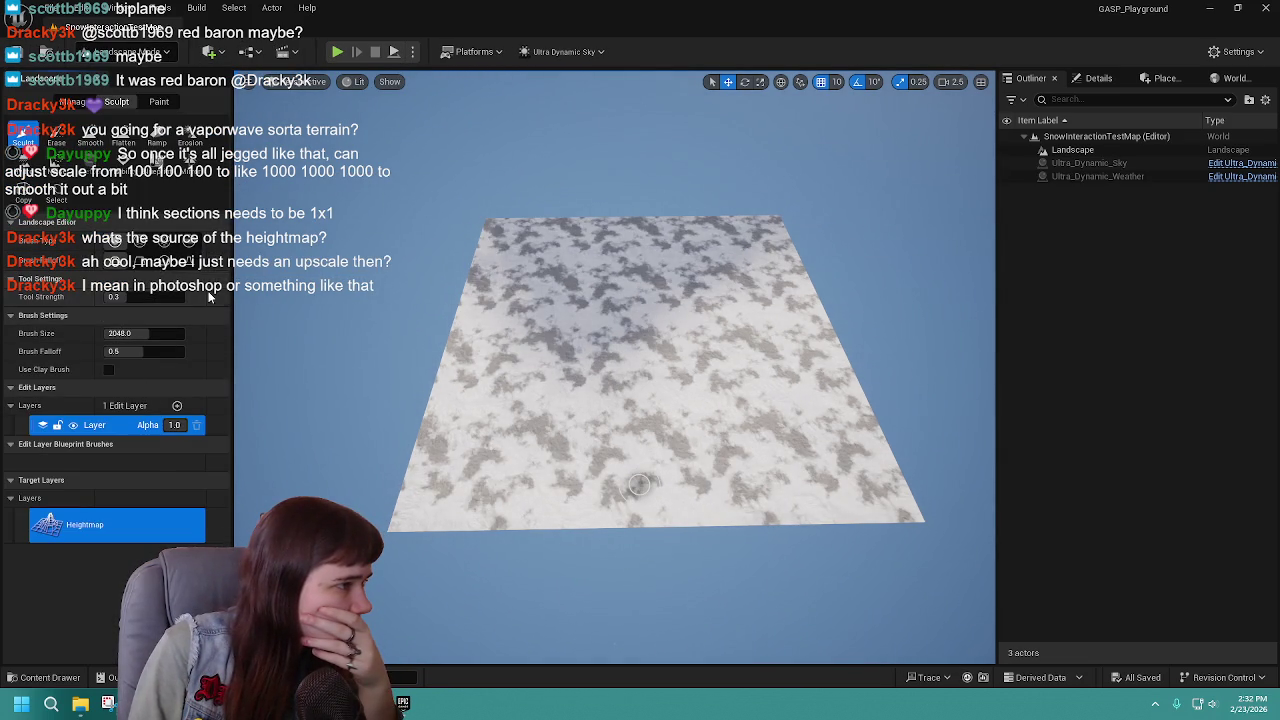
Sculpt a test stroke, then set tool strength to about 0.8 and brush size to about 2937.
mouse_move(515, 402)
mouse_down()
mouse_move(545, 378)
mouse_move(598, 383)
mouse_move(612, 398)
mouse_move(652, 385)
mouse_move(652, 340)
mouse_up()
scroll(652, 408, up, 5)
drag(128, 297, 169, 297)
mouse_move(295, 334)
mouse_down()
mouse_move(639, 305)
mouse_move(617, 300)
mouse_move(600, 340)
mouse_up()
mouse_move(146, 335)
mouse_down()
mouse_move(180, 335)
mouse_move(160, 335)
mouse_up()
mouse_move(560, 335)
mouse_down()
mouse_move(570, 320)
mouse_move(557, 306)
mouse_move(500, 345)
mouse_move(476, 323)
mouse_move(460, 355)
mouse_move(490, 320)
mouse_move(490, 335)
mouse_up()
scroll(490, 335, up, 5)
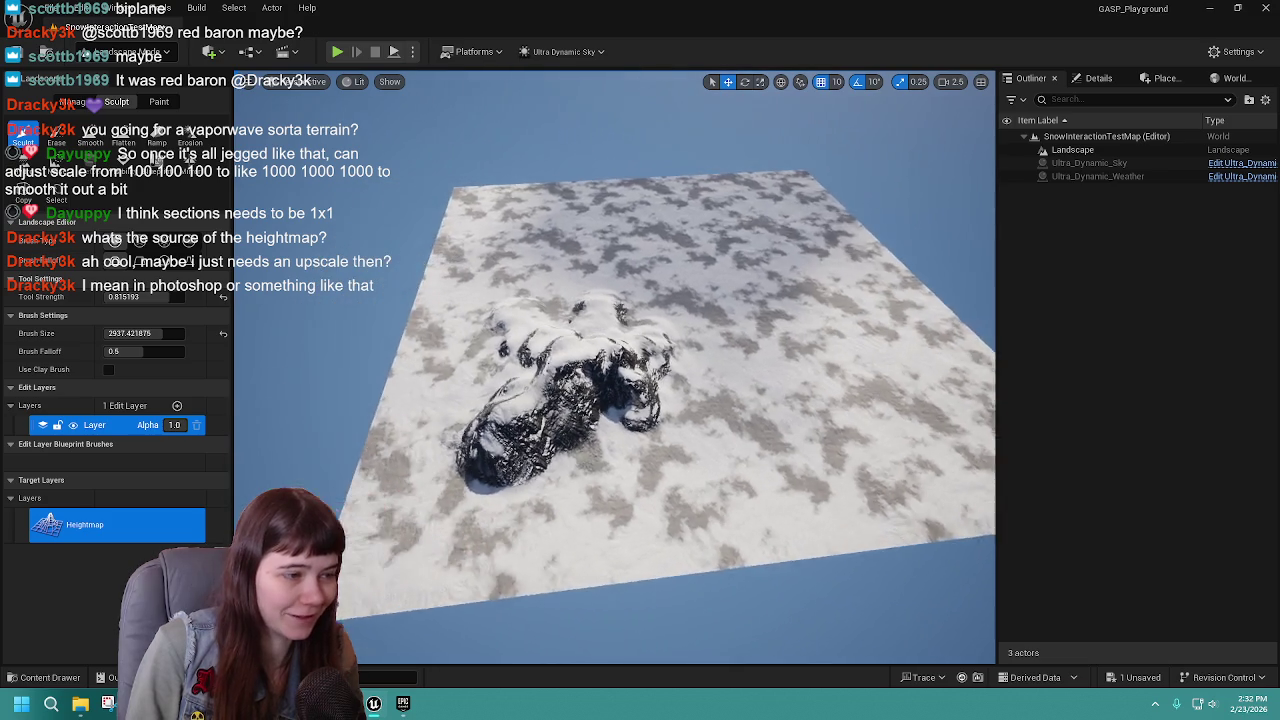
scroll(965, 430, down, 3)
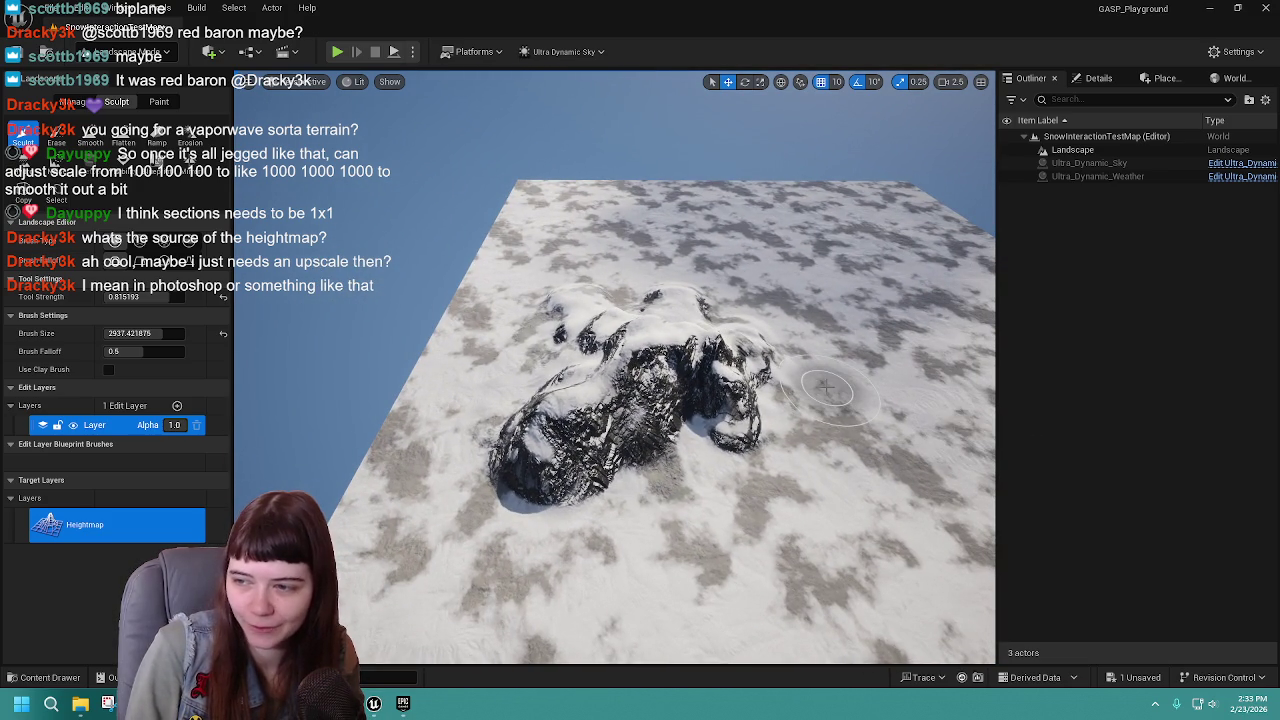
Raise long ridges along the landscape's near and top edges, then undo them.
mouse_move(760, 390)
mouse_down()
mouse_move(660, 418)
mouse_move(640, 320)
mouse_move(600, 260)
mouse_move(540, 420)
mouse_move(722, 530)
mouse_move(780, 525)
mouse_move(591, 534)
mouse_up()
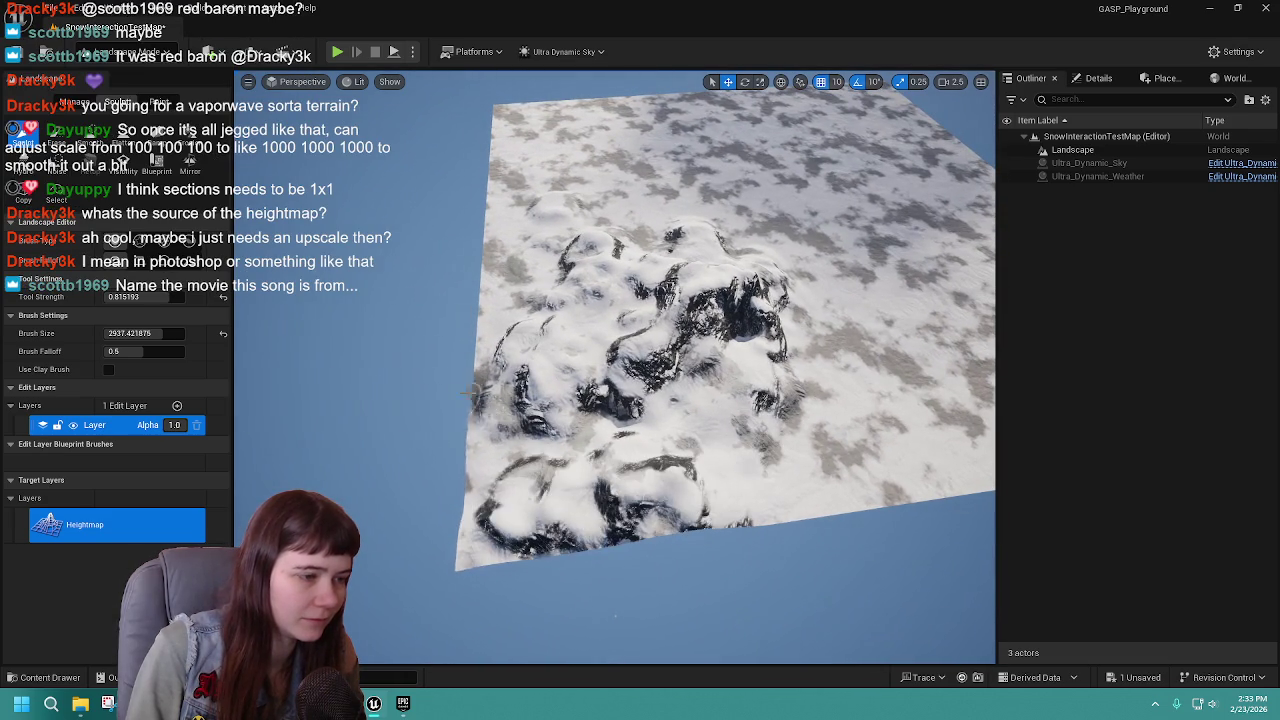
mouse_move(768, 510)
mouse_down()
mouse_move(730, 490)
mouse_move(800, 490)
mouse_up()
mouse_move(405, 478)
mouse_down()
mouse_move(571, 500)
mouse_move(529, 491)
mouse_move(850, 490)
mouse_move(770, 260)
mouse_up()
mouse_move(798, 400)
mouse_down()
mouse_move(725, 320)
mouse_move(770, 330)
mouse_up()
mouse_move(850, 500)
mouse_down()
mouse_move(800, 400)
mouse_move(870, 410)
mouse_move(910, 380)
mouse_move(460, 305)
mouse_move(678, 332)
mouse_move(405, 353)
mouse_up()
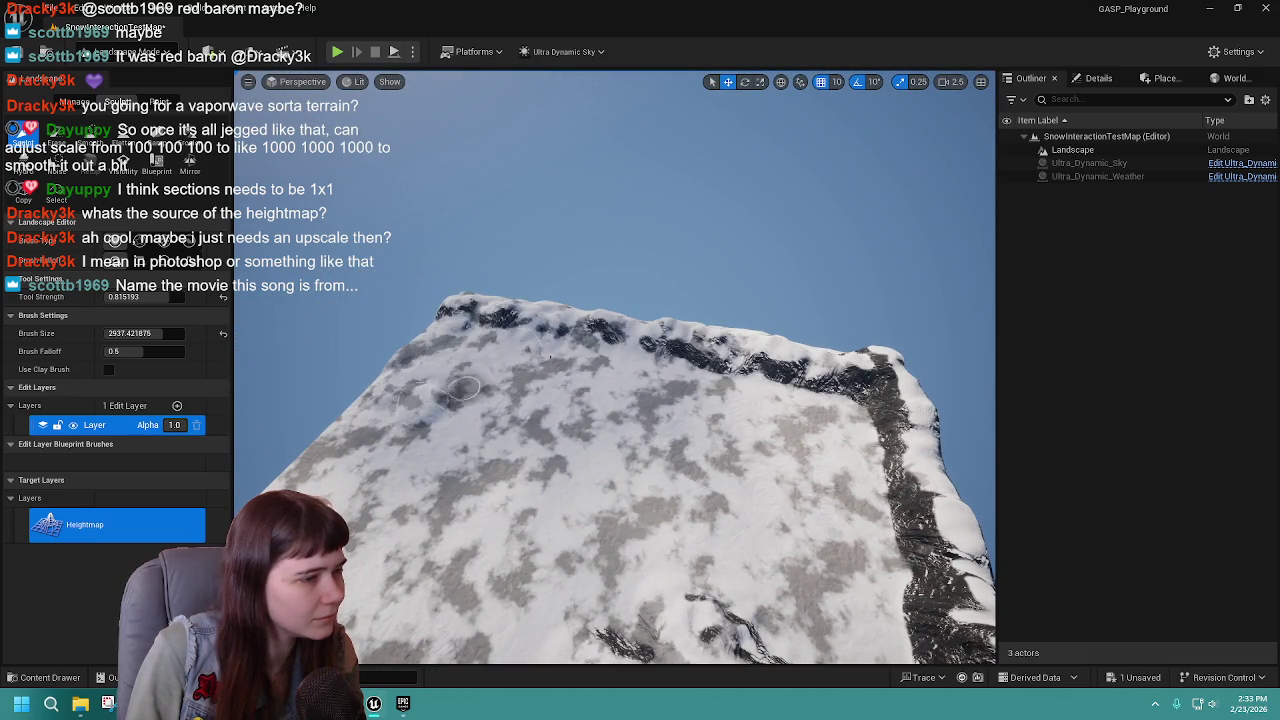
key(ctrl+z)
key(ctrl+z)
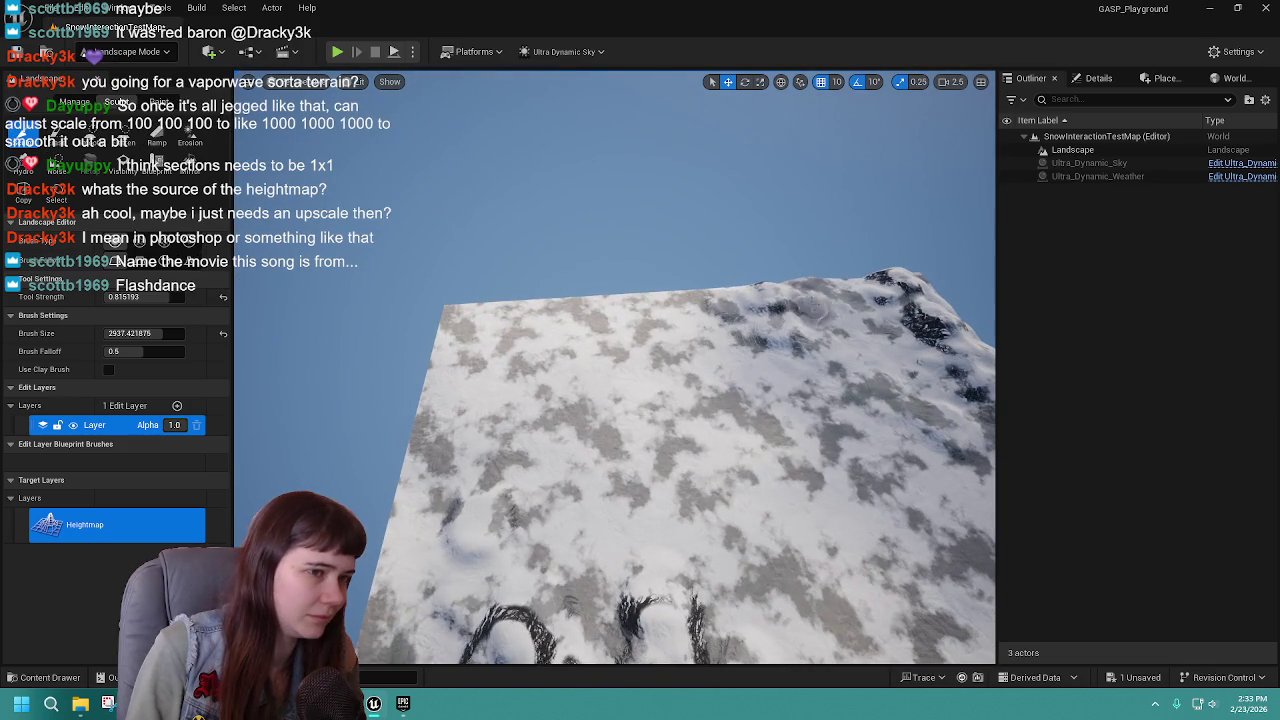
Raise dark rocky bumps and a tall rocky peak, then set a larger brush at full strength.
drag(633, 313, 500, 409)
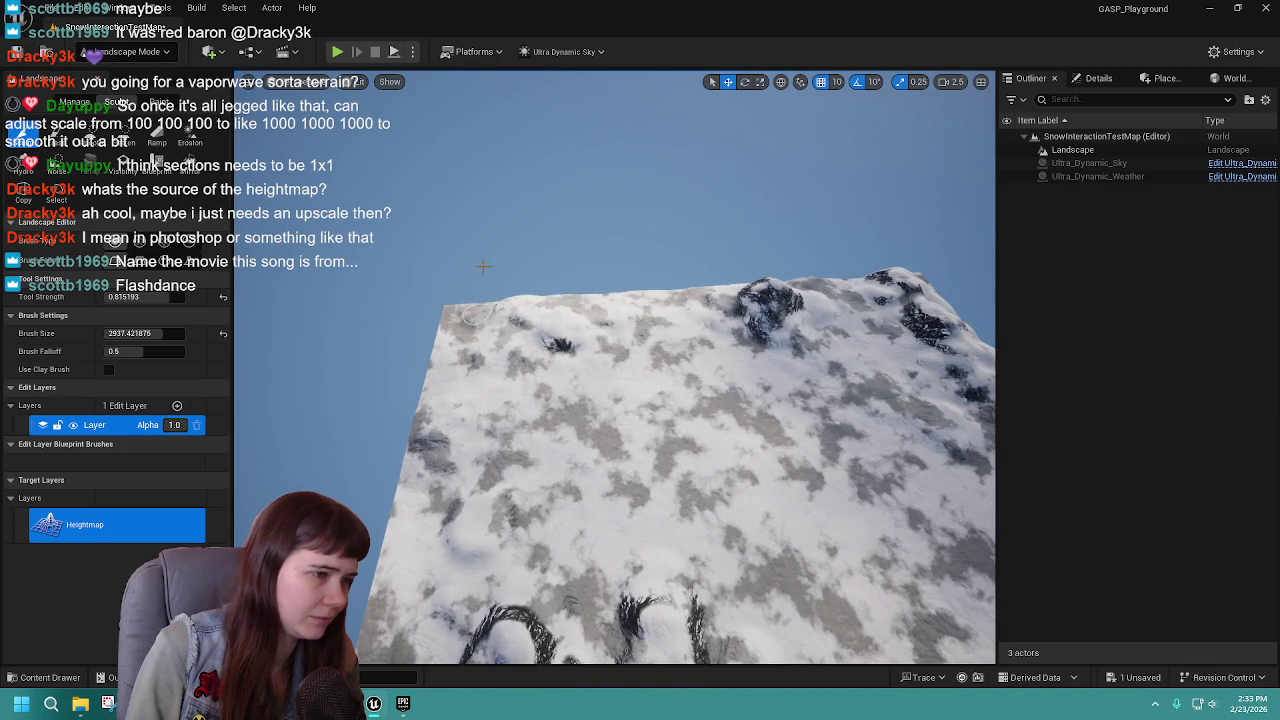
drag(466, 465, 420, 340)
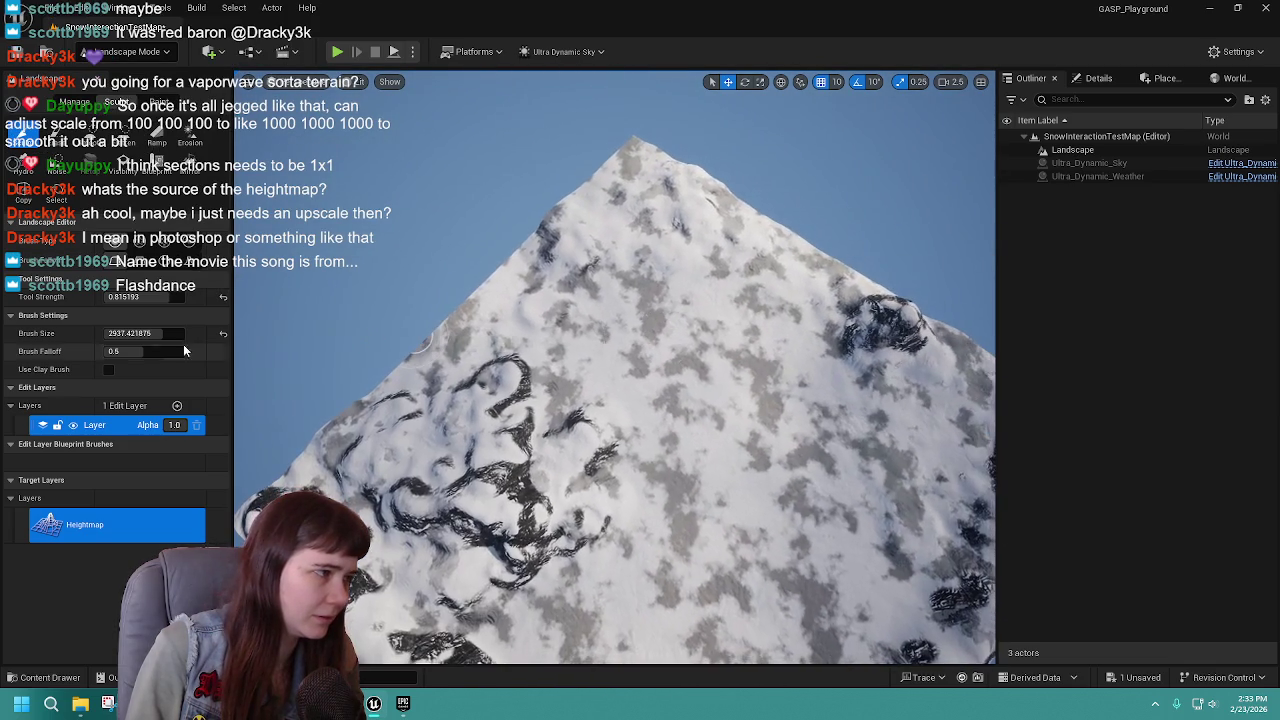
drag(167, 339, 158, 339)
click(158, 339)
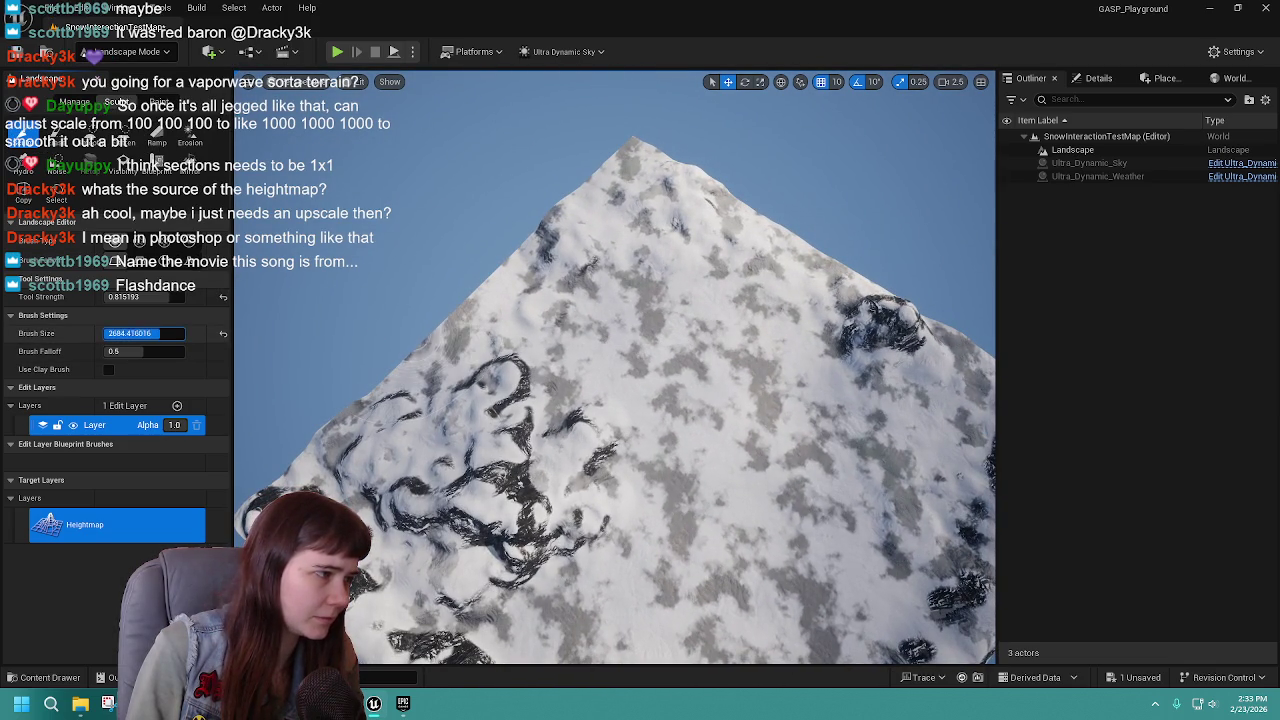
drag(140, 297, 205, 297)
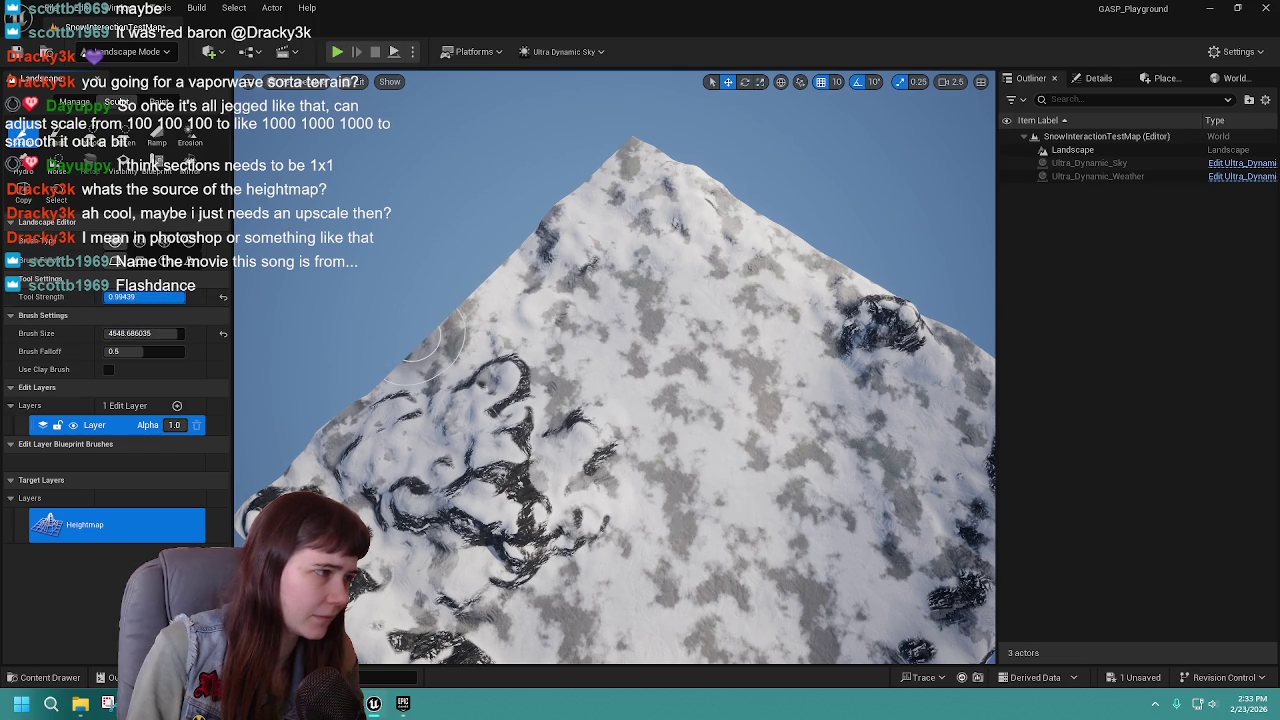
Sculpt steep rocky ridges across the terrain, then reduce brush size and strength and select Smooth.
mouse_move(618, 318)
mouse_down()
mouse_move(700, 330)
mouse_move(860, 300)
mouse_move(690, 197)
mouse_move(560, 300)
mouse_move(450, 420)
mouse_move(557, 457)
mouse_move(494, 237)
mouse_move(620, 265)
mouse_move(770, 325)
mouse_move(803, 423)
mouse_move(770, 600)
mouse_move(777, 483)
mouse_move(487, 462)
mouse_move(460, 310)
mouse_move(440, 420)
mouse_move(455, 330)
mouse_move(462, 380)
mouse_move(466, 330)
mouse_up()
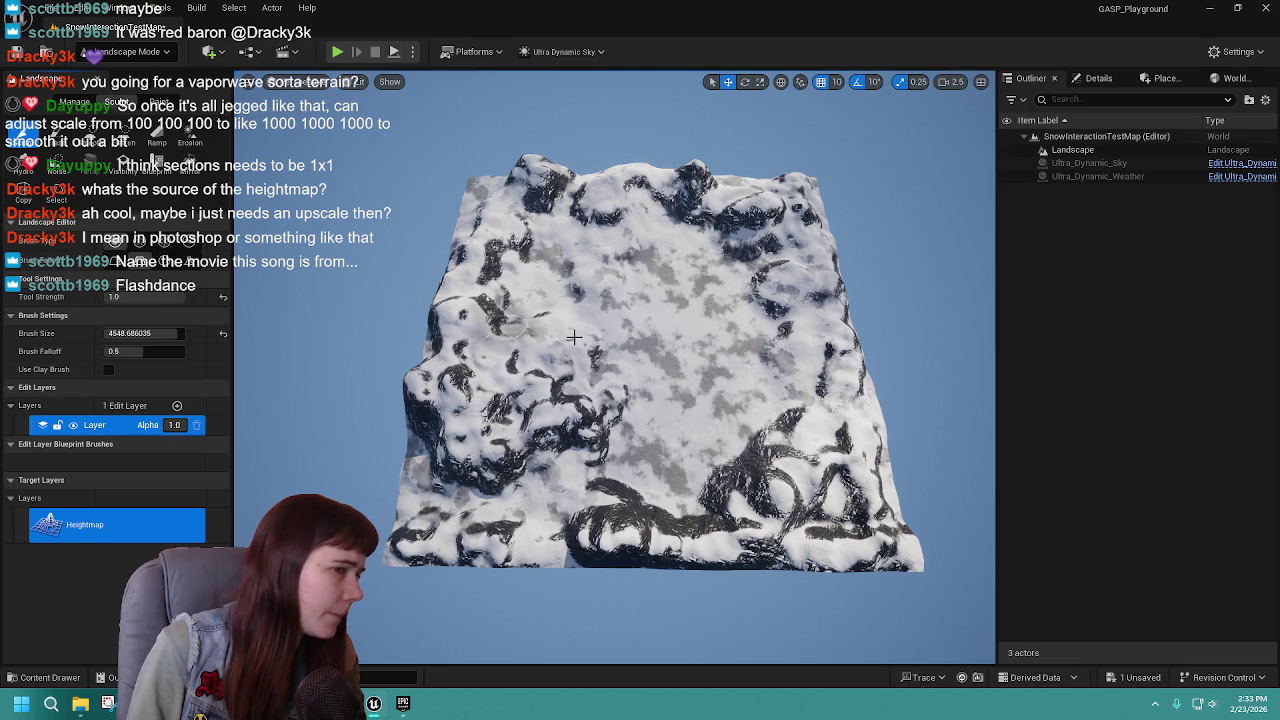
mouse_move(577, 293)
mouse_down()
mouse_move(605, 430)
mouse_move(718, 455)
mouse_move(725, 420)
mouse_up()
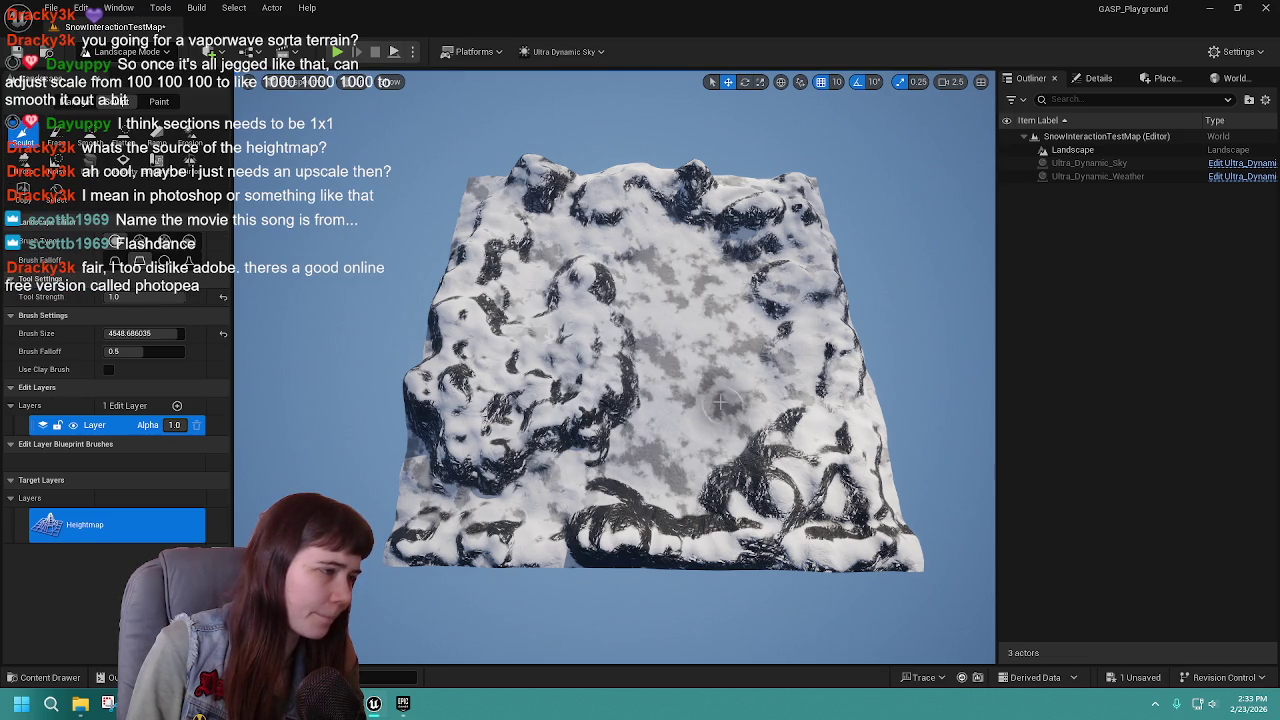
scroll(725, 420, up, 3)
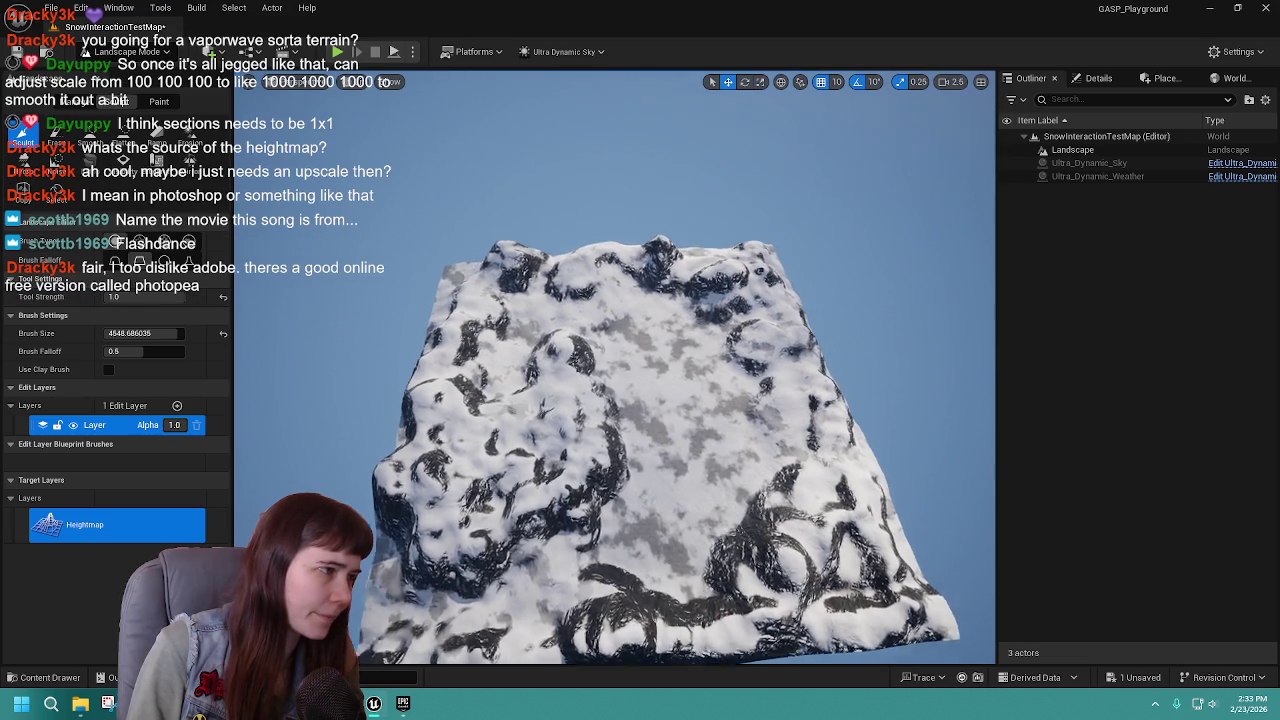
scroll(640, 415, up, 5)
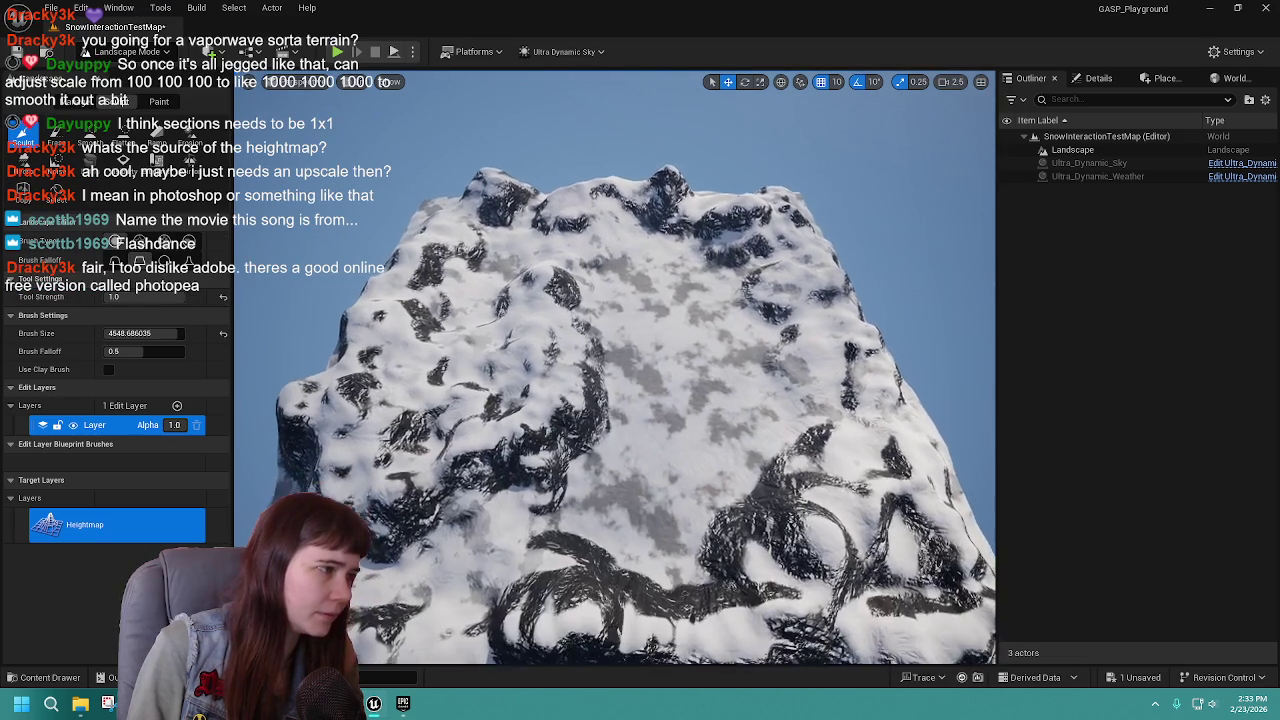
click(130, 333)
text(1)
key(Return)
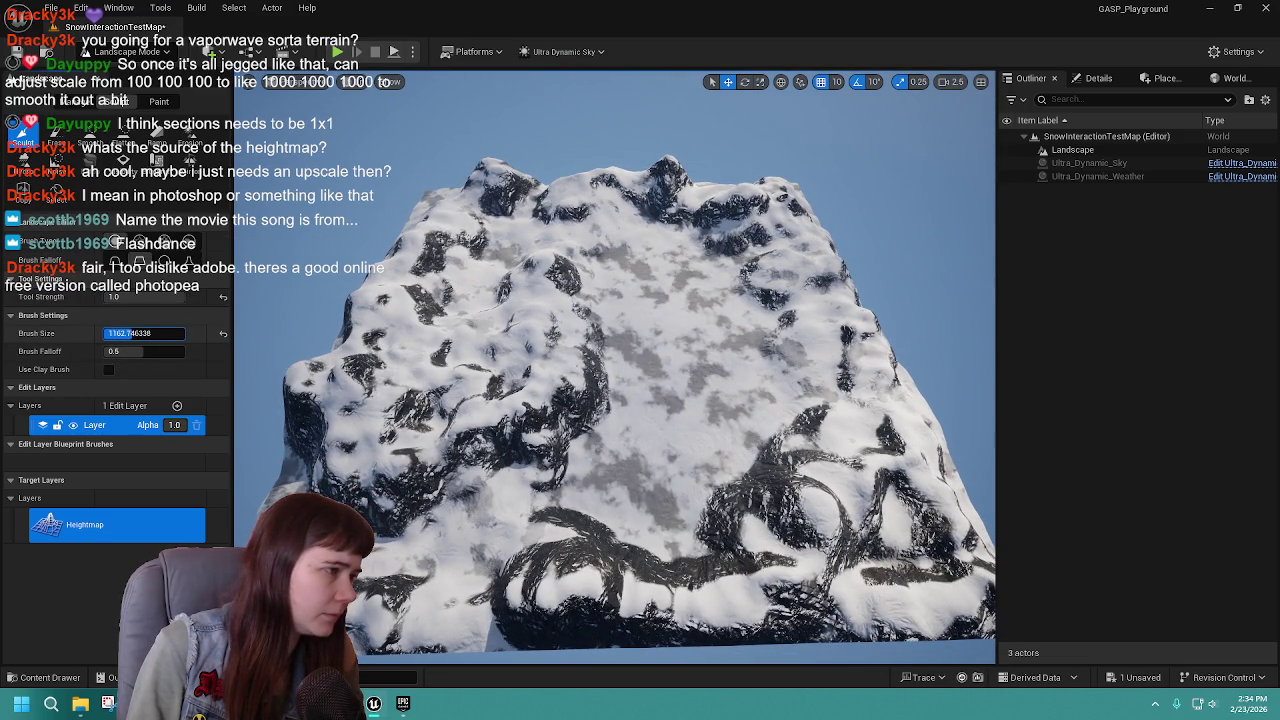
mouse_move(140, 297)
mouse_down()
mouse_move(118, 297)
mouse_move(144, 297)
mouse_up()
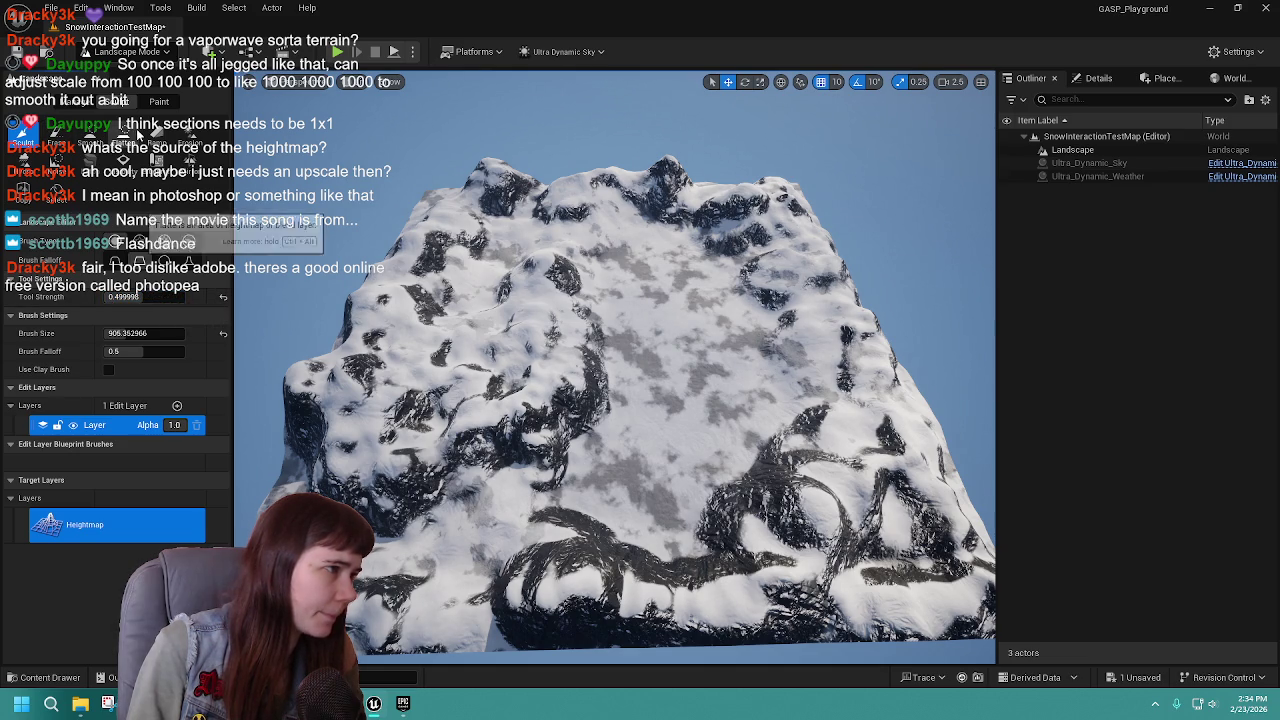
click(90, 135)
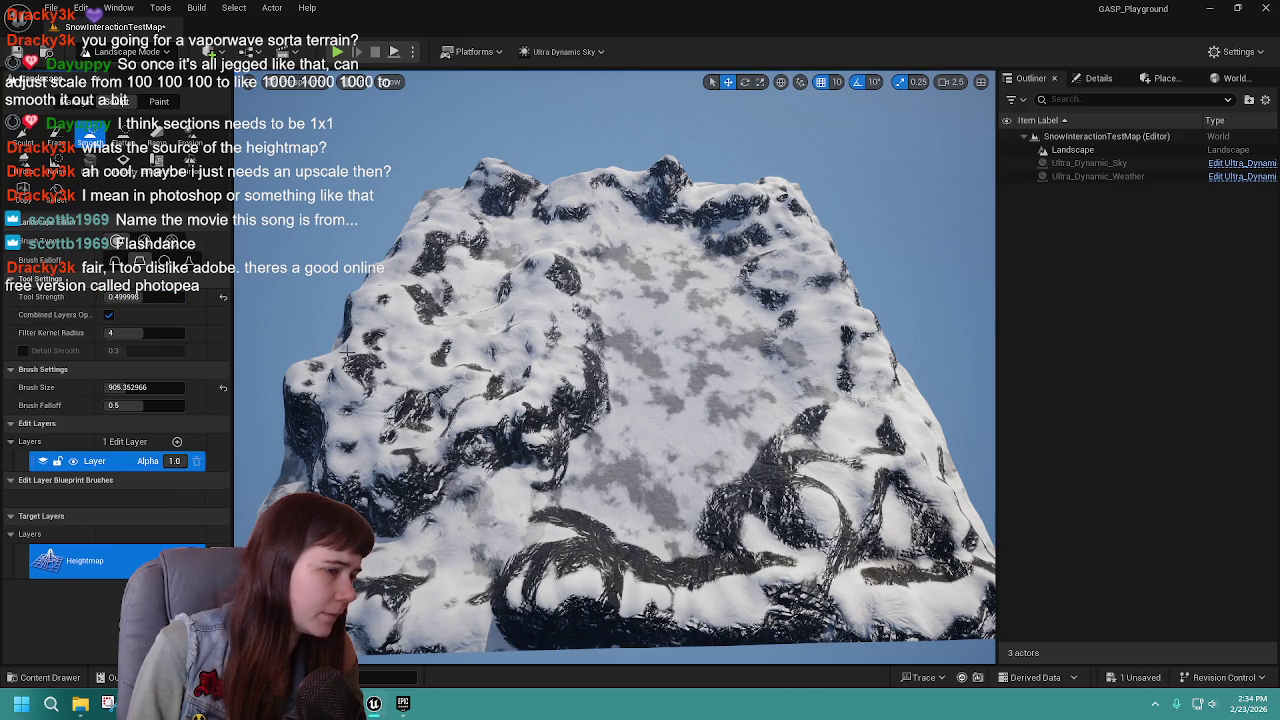
Smooth the jagged terrain with an 8192 brush at raised strength, then return to Selection Mode.
drag(144, 297, 147, 297)
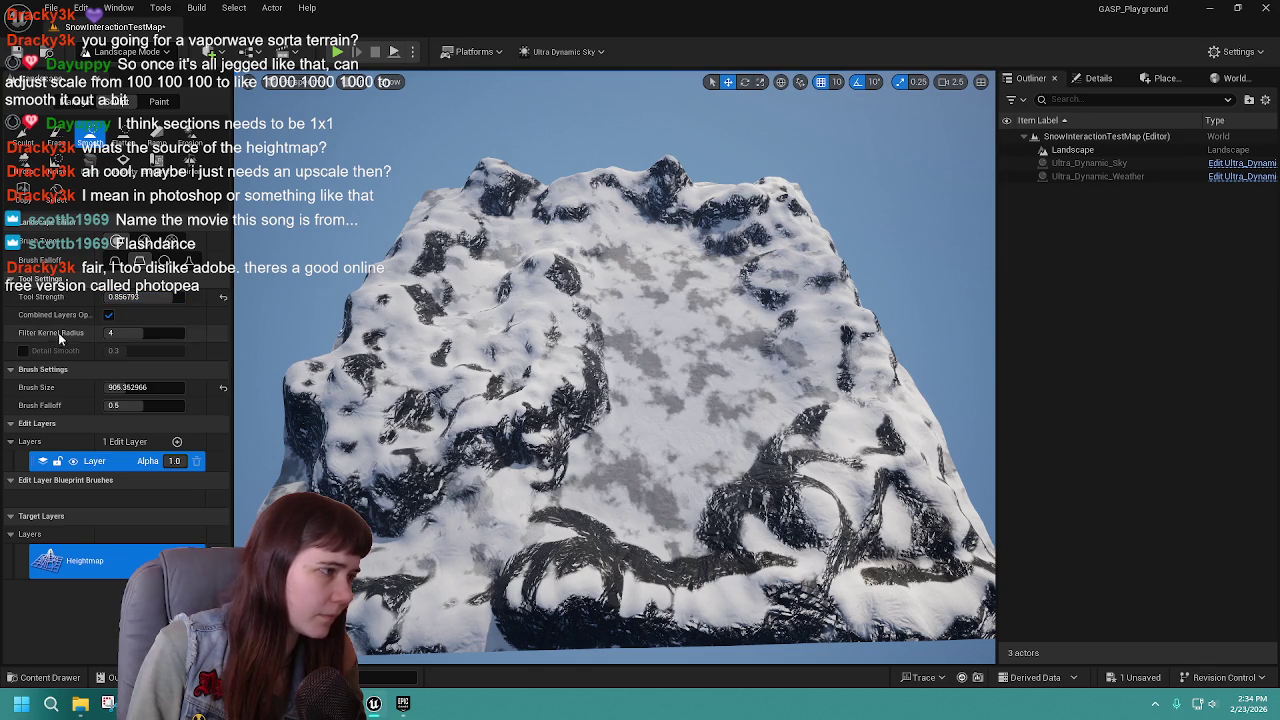
drag(140, 387, 150, 387)
mouse_move(550, 340)
mouse_down()
mouse_move(560, 300)
mouse_move(490, 210)
mouse_move(430, 260)
mouse_move(456, 575)
mouse_move(740, 550)
mouse_move(850, 380)
mouse_move(790, 220)
mouse_move(660, 197)
mouse_move(720, 220)
mouse_move(820, 400)
mouse_move(650, 560)
mouse_move(400, 330)
mouse_move(460, 220)
mouse_move(371, 400)
mouse_move(571, 321)
mouse_move(600, 380)
mouse_move(400, 460)
mouse_move(315, 420)
mouse_up()
click(105, 51)
click(120, 76)
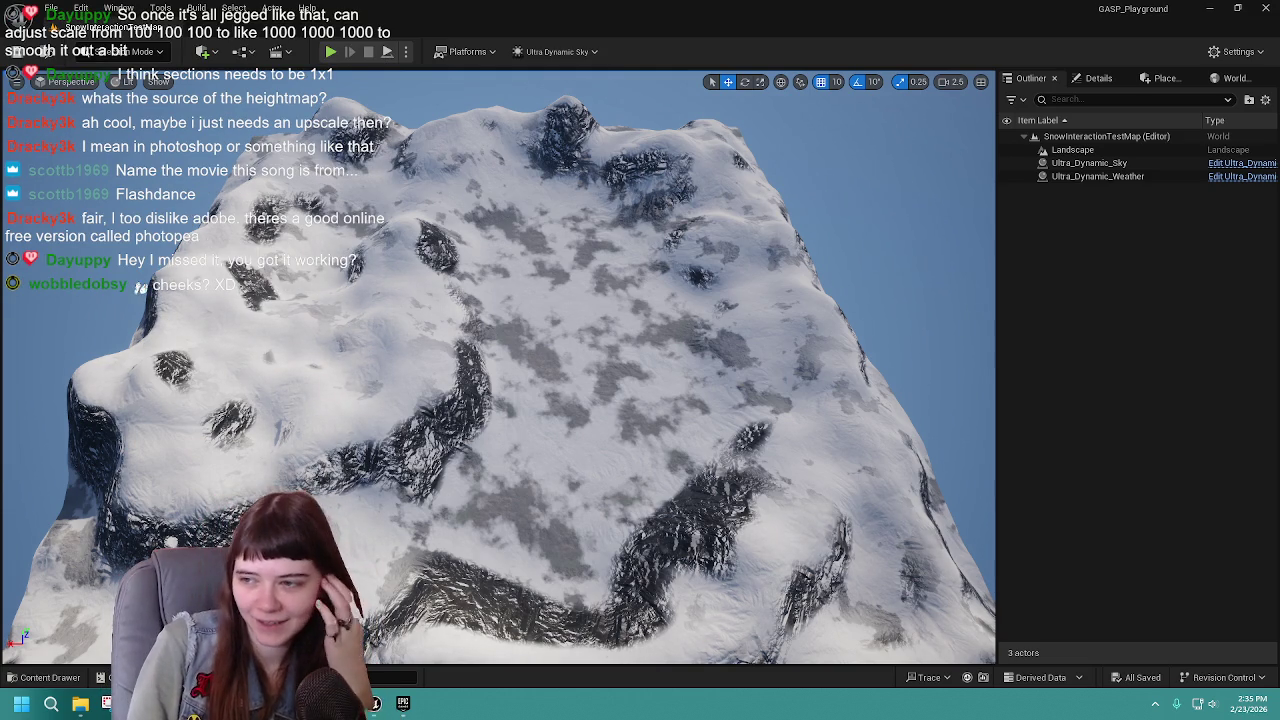
mouse_move(745, 410)
mouse_down()
mouse_move(790, 430)
mouse_move(763, 396)
mouse_up()
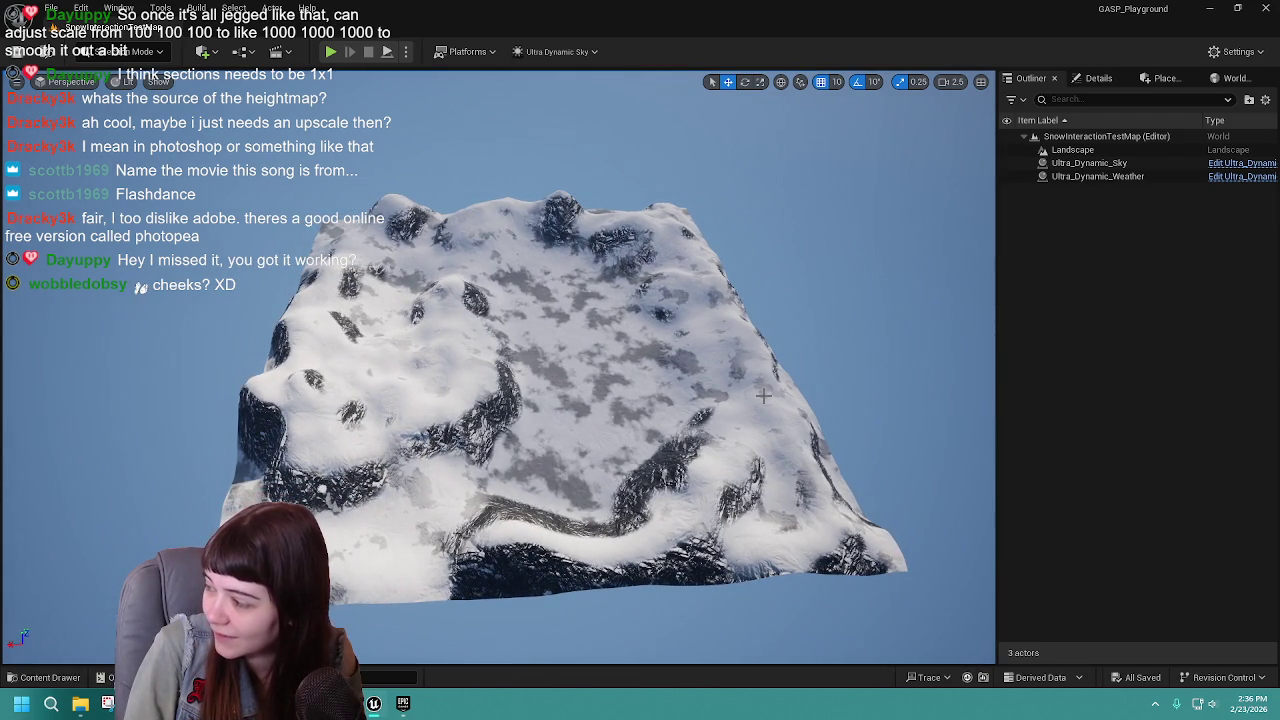
mouse_move(762, 396)
mouse_down()
mouse_move(738, 404)
mouse_move(762, 397)
mouse_up()
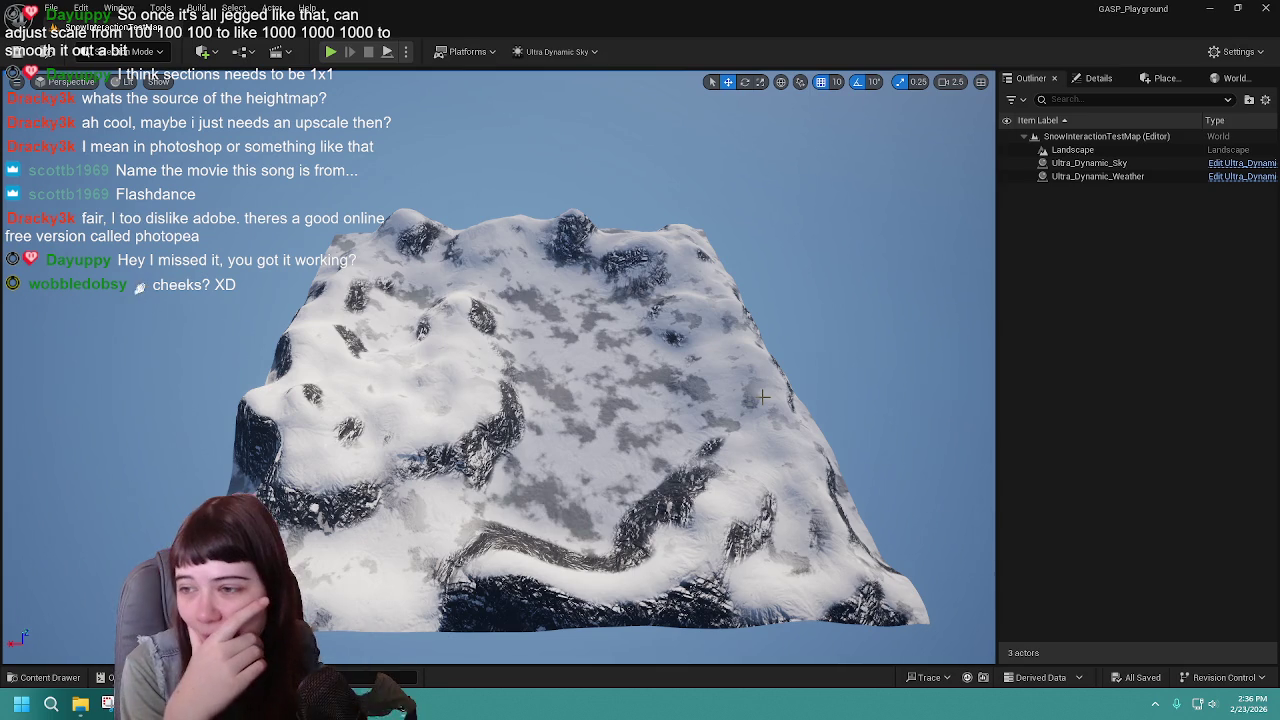